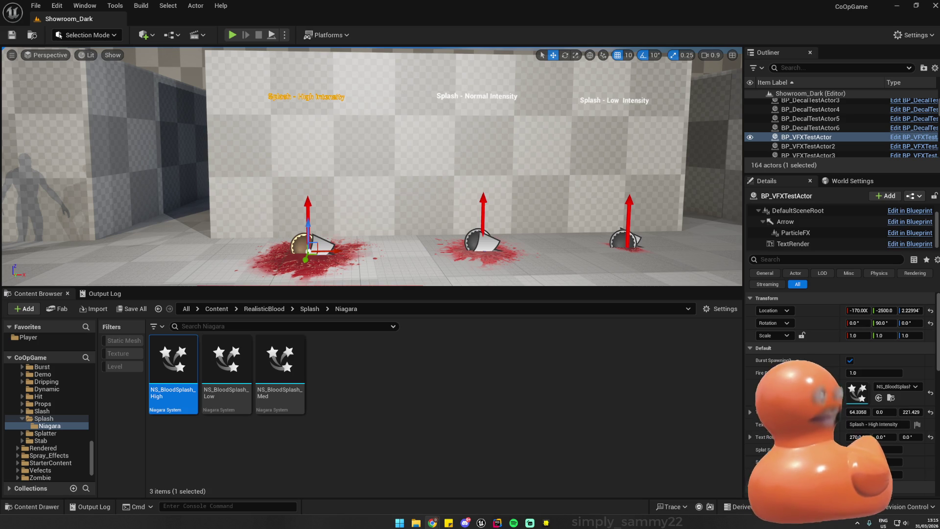
- Fly the viewport across the Stab, Slash and Dripping mannequin rows, closing in on the Dripping mannequins
key(d)
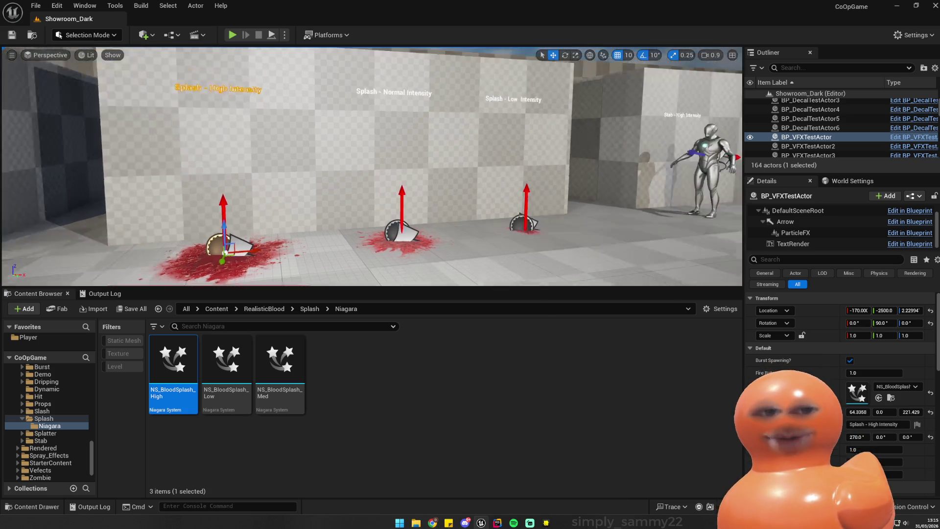
key(d)
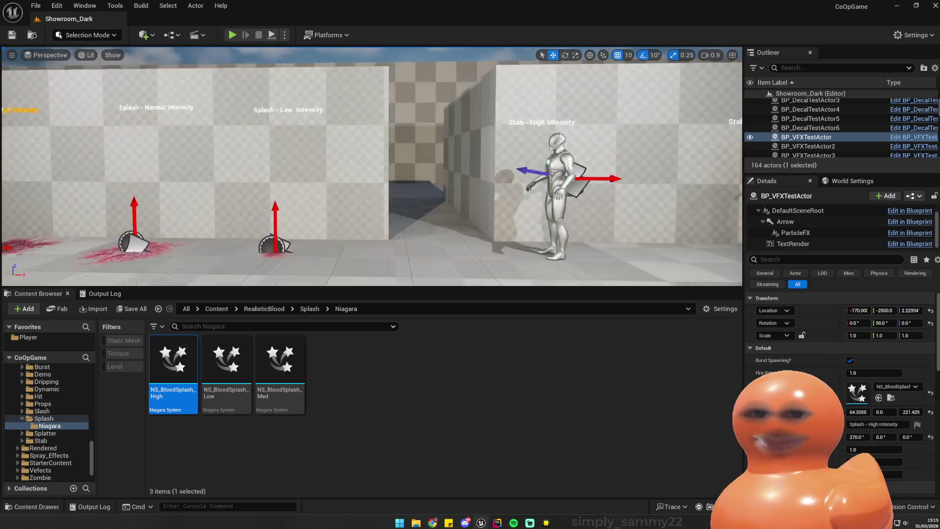
key(d)
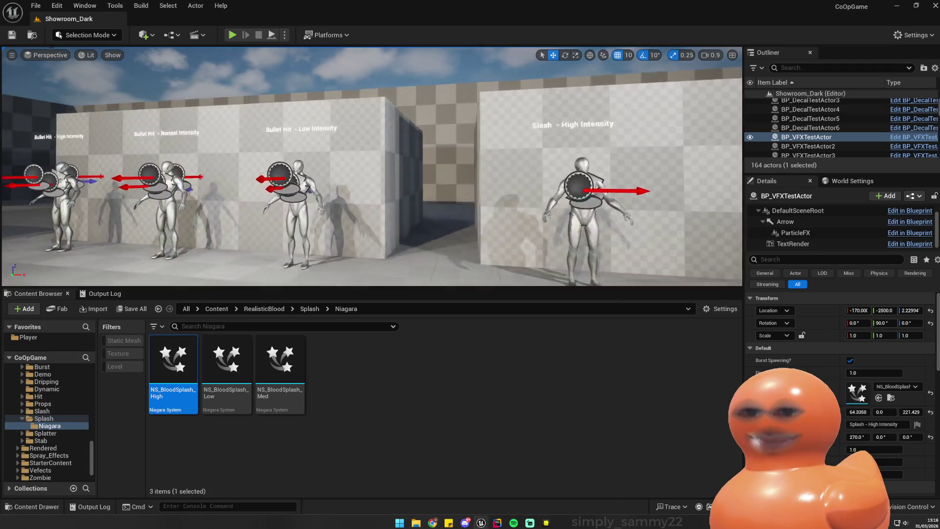
key(w)
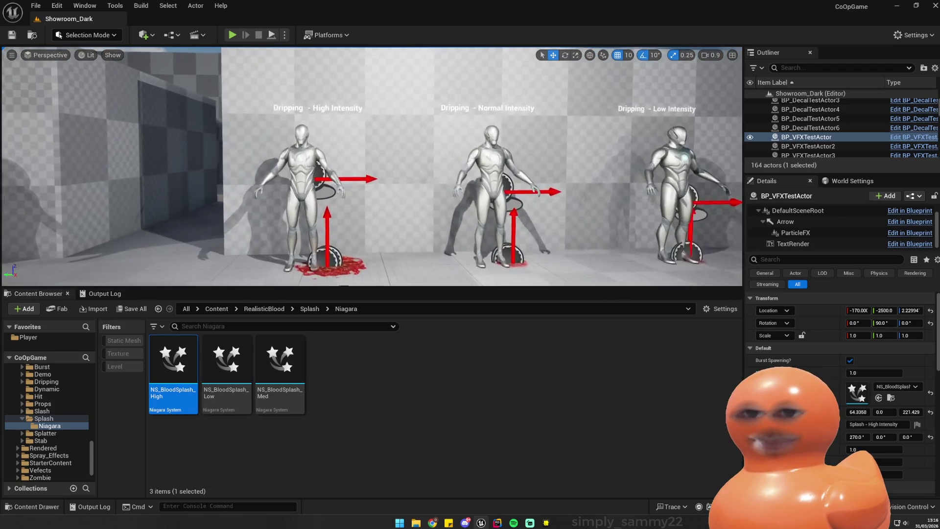
- Play-test the level, walking over to the Dripping mannequins' blood pools, then stop
click(233, 35)
key(w)
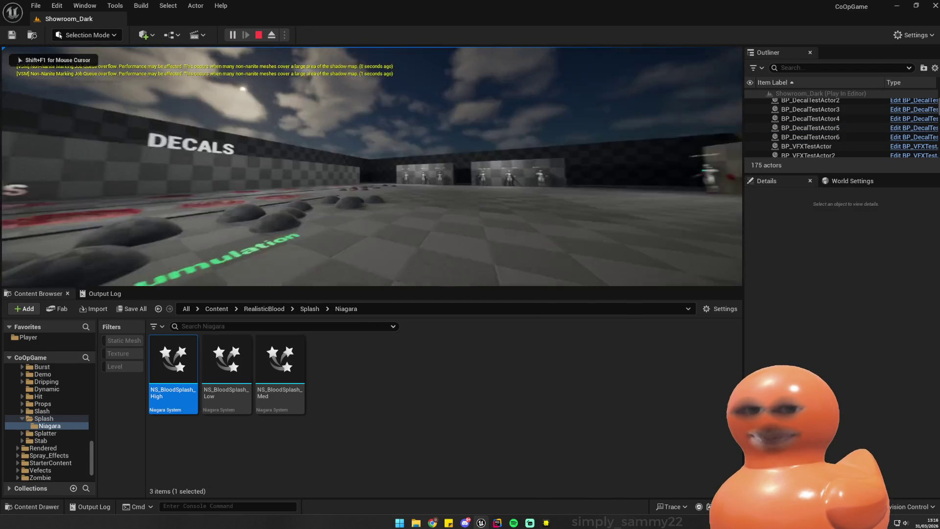
key(w)
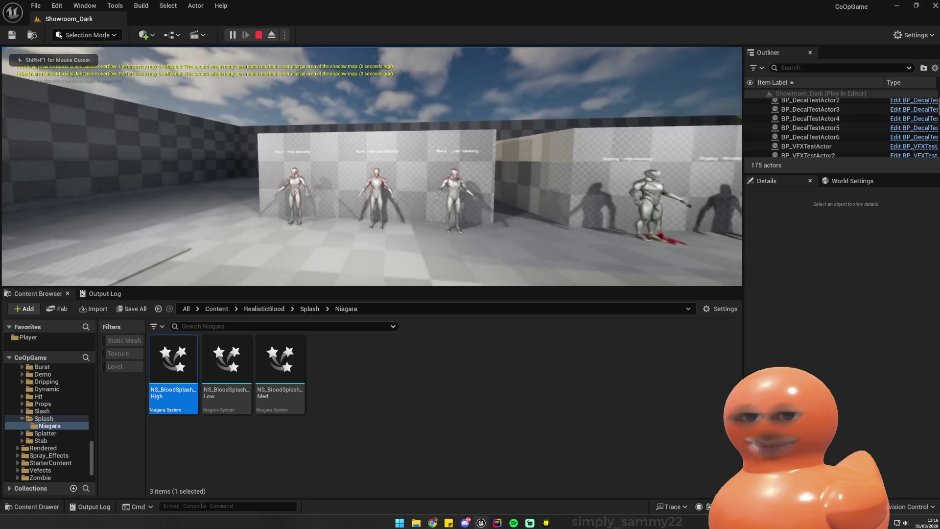
key(d)
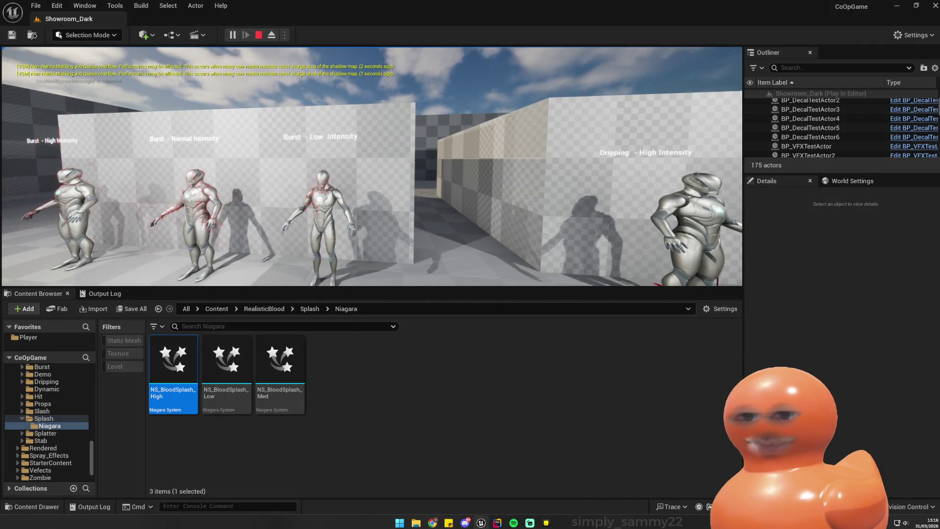
key(d)
key(d)
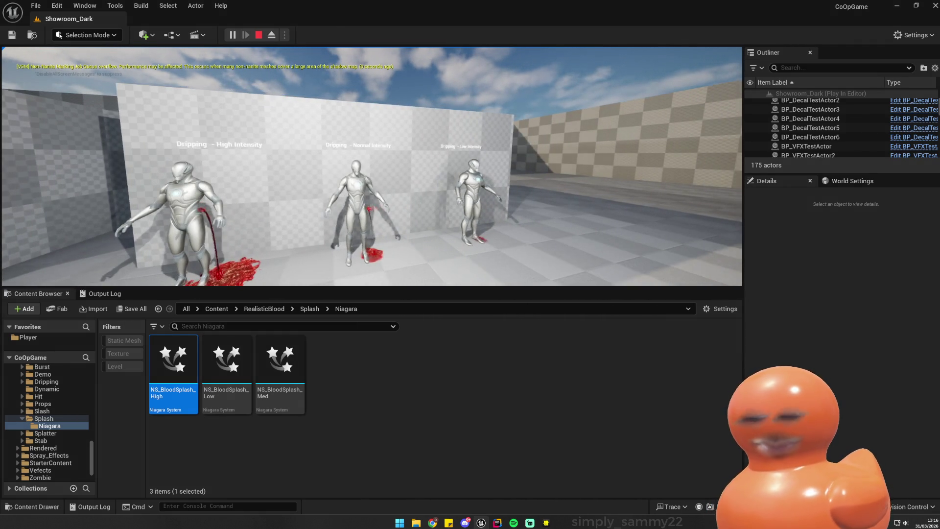
key(Escape)
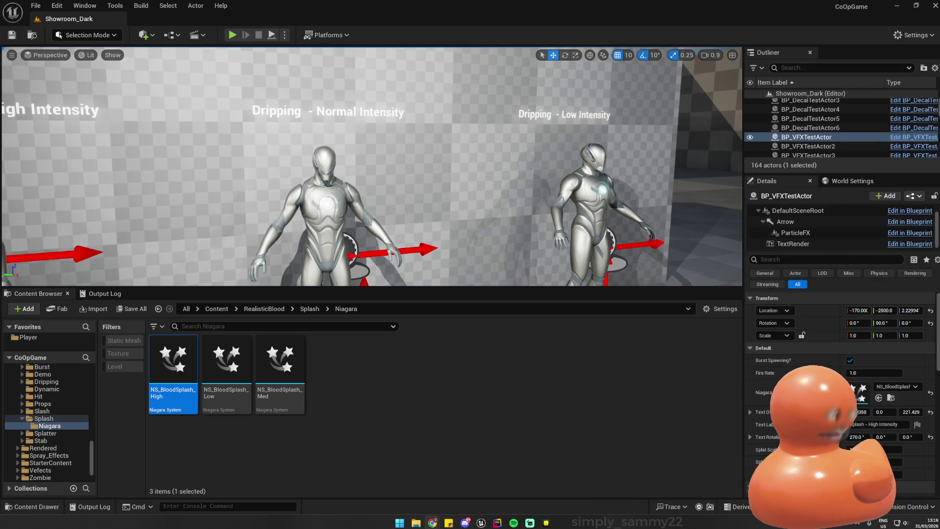
- Frame the three Dripping mannequins and play again, walking along the blood-splattered mannequin wall
key(f)
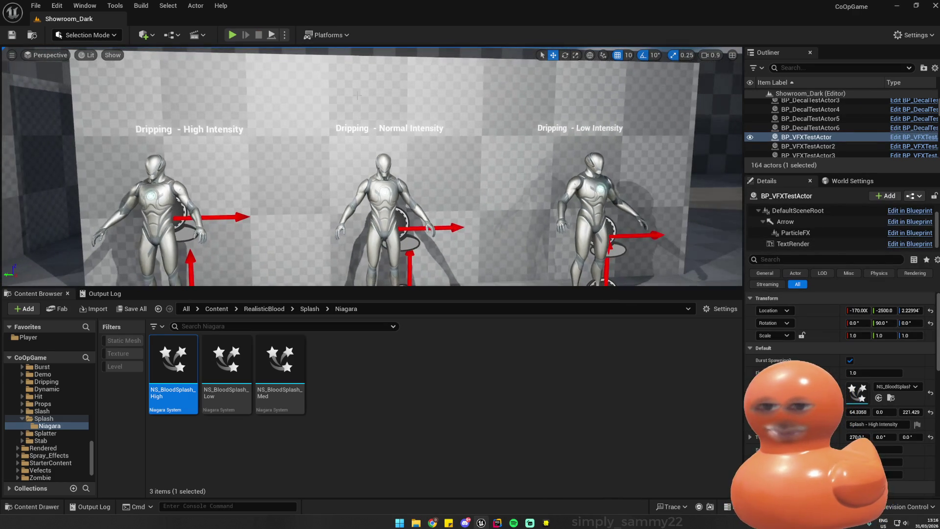
click(233, 35)
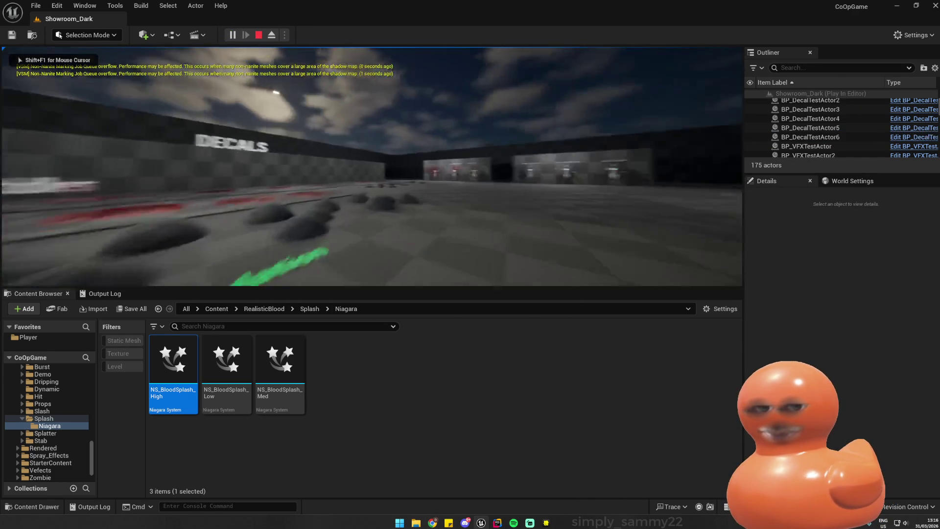
key(w)
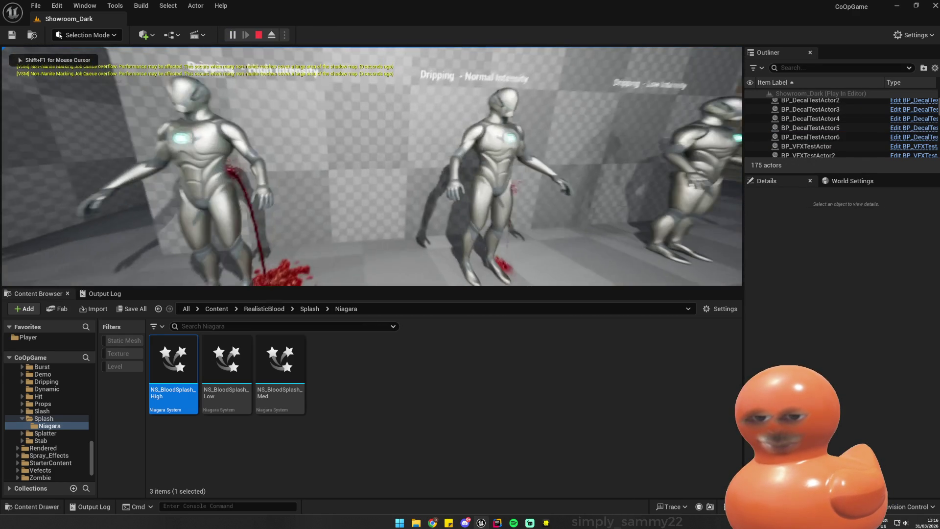
key(s)
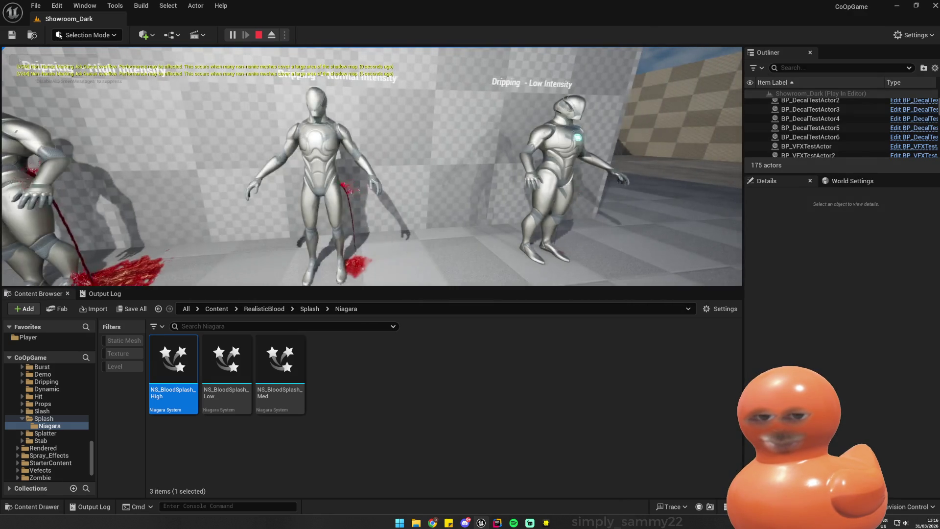
key(w)
key(s)
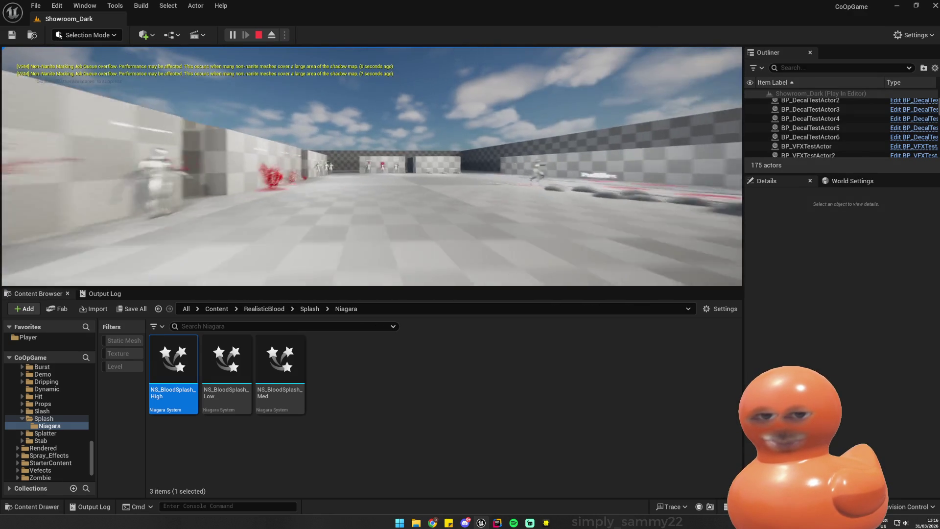
key(w)
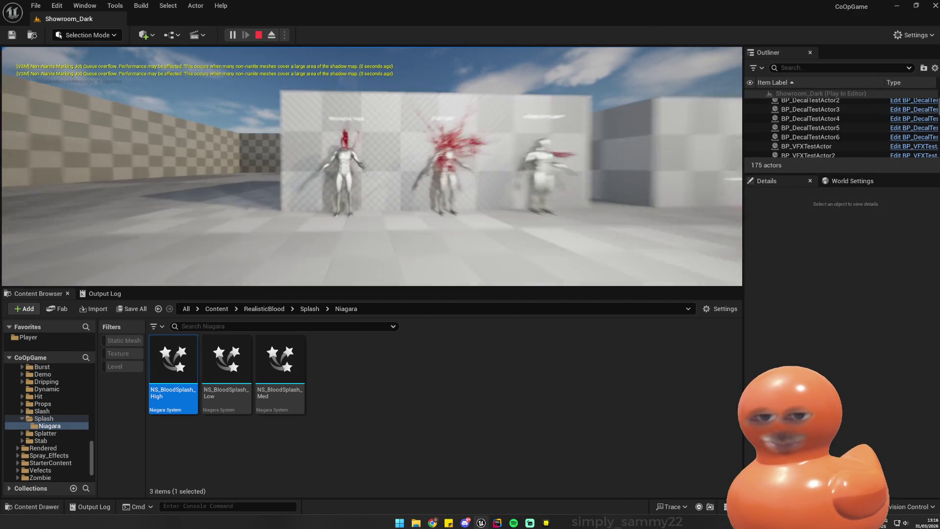
key(d)
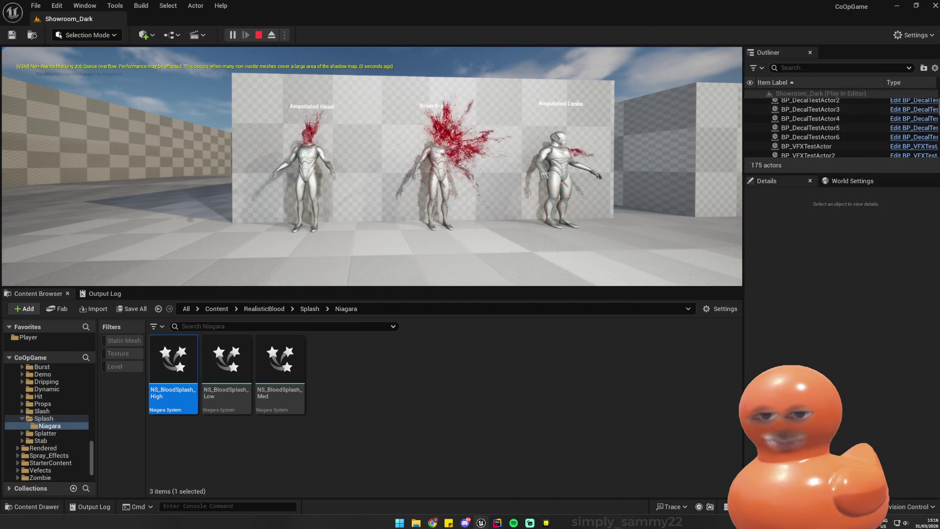
key(Escape)
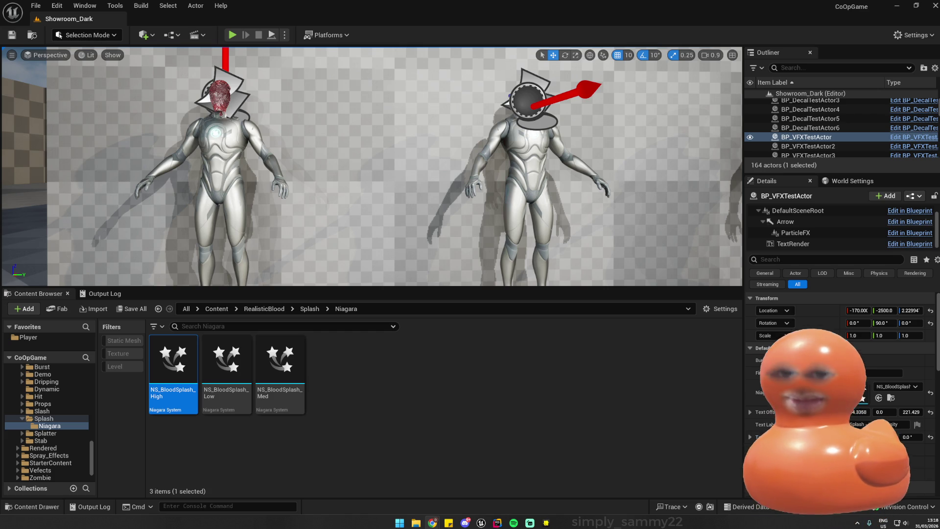
- Glance at the Rider project, then return to Unreal and fly the view to the Slash mannequins
click(498, 523)
click(499, 524)
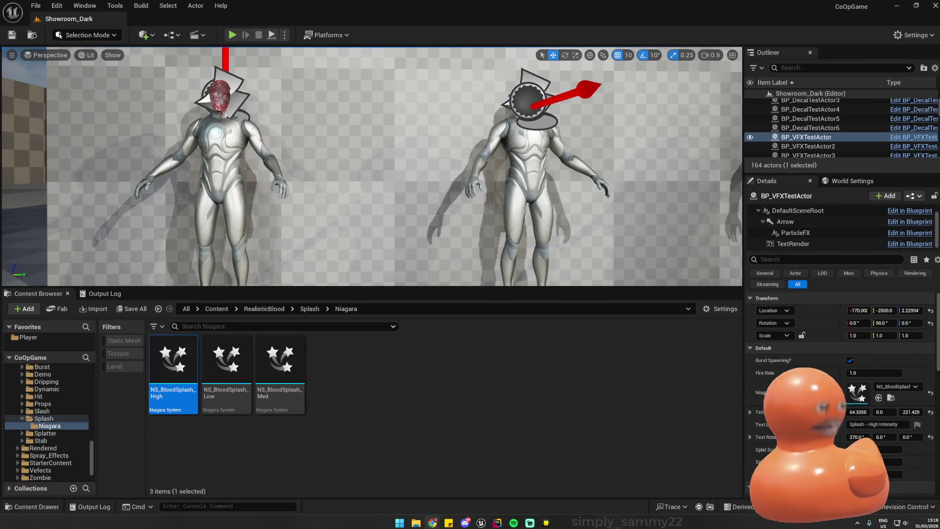
mouse_move(373, 167)
mouse_down()
mouse_move(362, 225)
mouse_move(392, 215)
mouse_up()
mouse_move(535, 220)
mouse_down()
mouse_move(489, 215)
mouse_move(535, 220)
mouse_move(489, 225)
mouse_move(325, 202)
mouse_move(372, 217)
mouse_up()
- Select SKM_Manny7 and the Amputated Head decal, then close the NS_BloodSplash_High tab
click(324, 202)
click(324, 202)
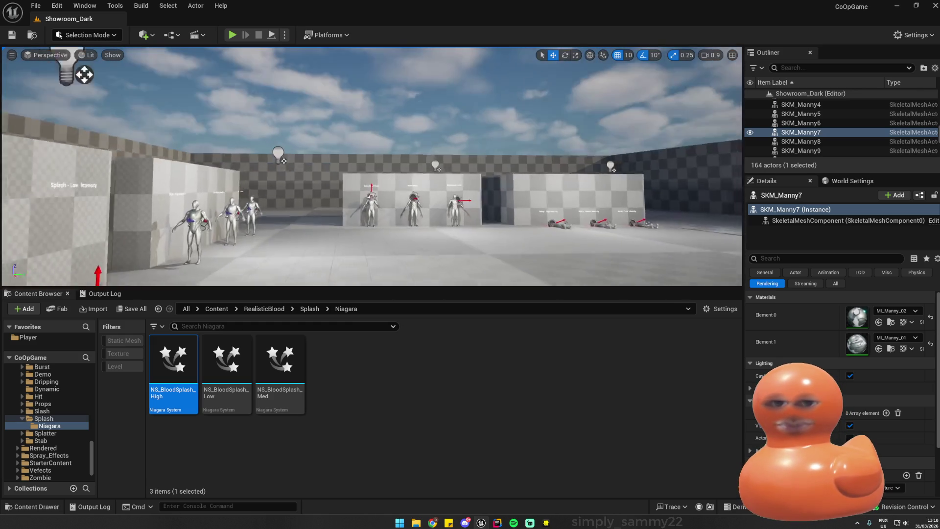
click(404, 164)
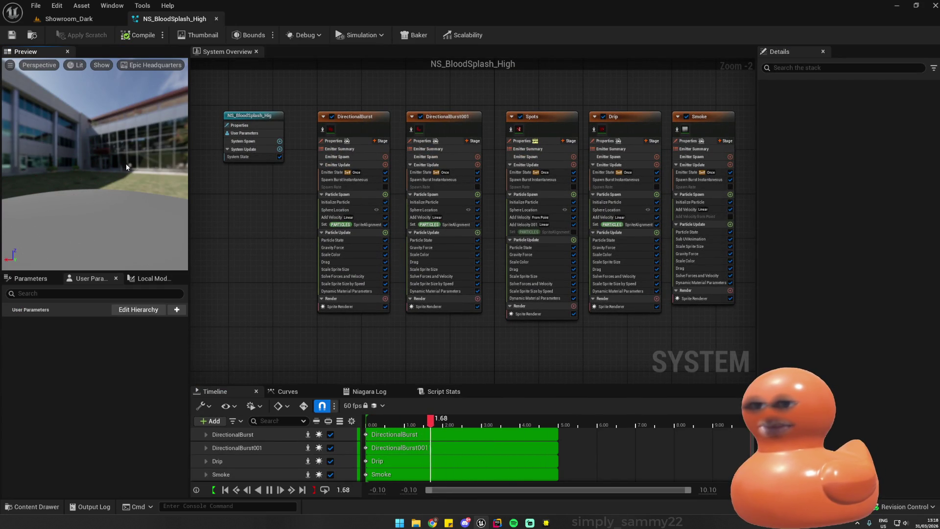
middle_click(189, 22)
- Play the level, walk up to the Amputated Head mannequin to watch the blood splashes, then stop
click(232, 35)
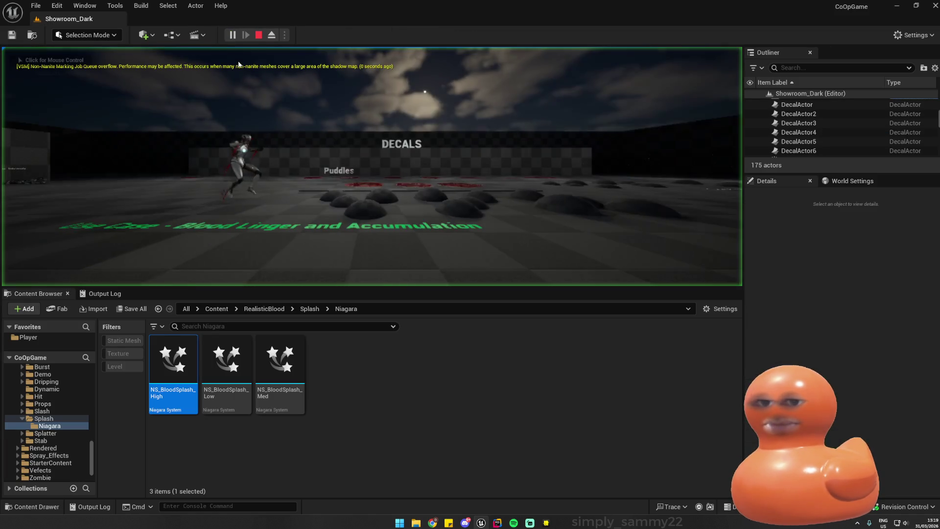
key(w)
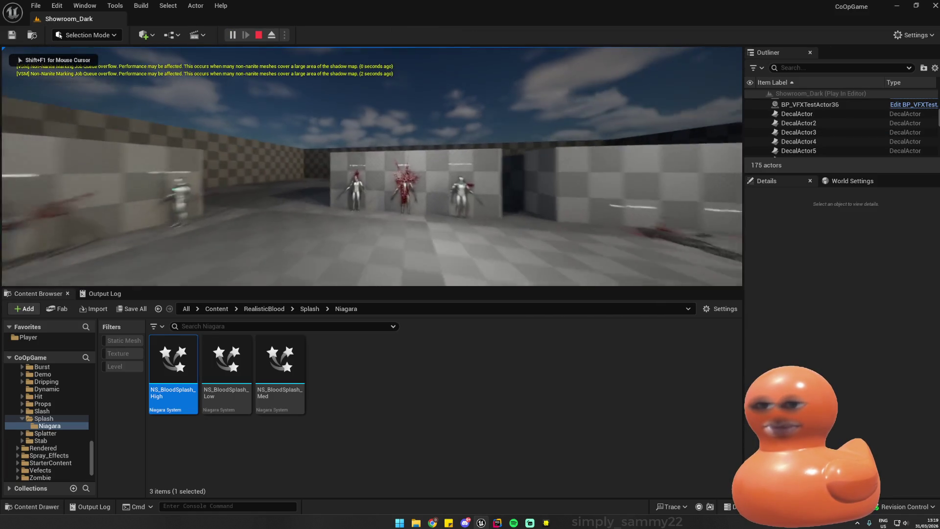
key(w)
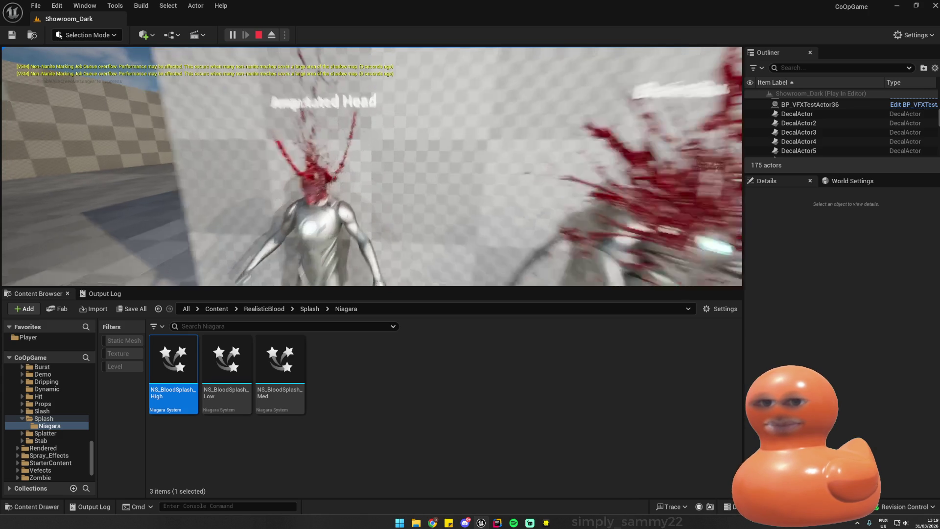
key(Escape)
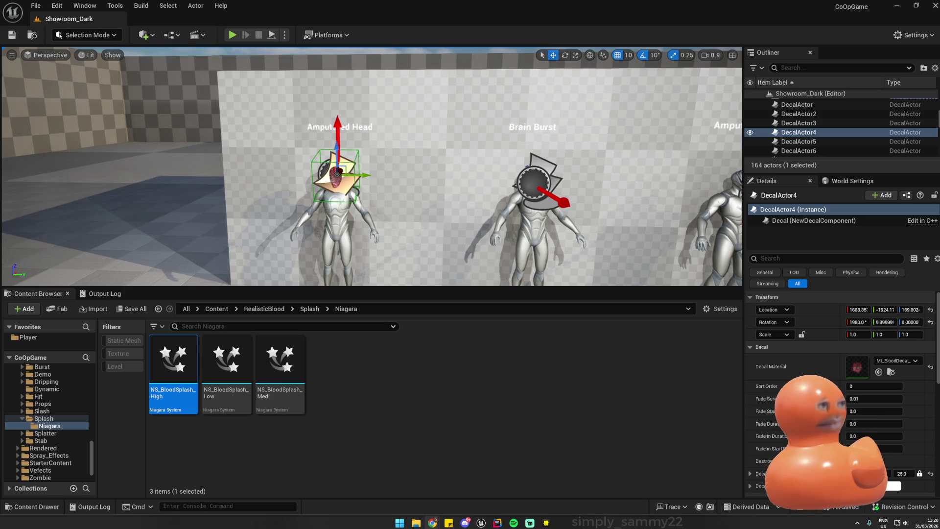
- Open BaseEnemy.h in Rider, paste the VFX code, then undo back to the original header
click(497, 523)
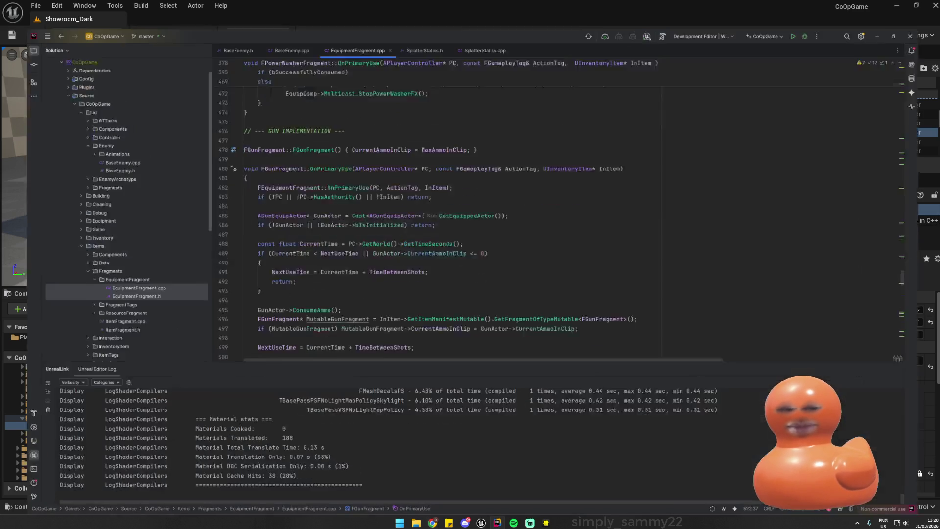
click(224, 22)
click(321, 127)
text(// ... existing code ... class UHealthComponent; class UAIBehaviorComponent; class UDismembermentComponent; class UAnimMontage; class USkeletalMeshComponent; class UNiagaraSystem;  UENUM(BlueprintType) // ... existing code ... UFUNCTION(BlueprintCallable, Category = "AI|Combat") float PlayAttackMontage();  // --- VFX ---  UFUNCTION(NetMulticast, Unreliable) void Multicast_PlayHitVFX(UNiagaraSystem* VFXToPlay, FVector Location, FVector Direction);  // Index 0: Low (Pistol), Index 1: Medium (Rifle), Index 2: High (Shotgun/Sniper) UPROPERTY(EditDefaultsOnly, Category = "VFX|Blood") TArray<UNiagaraSystem*> BulletImpactVFX;  // Index 0: Low (Knife), Index 1: Medium (Machete), Index 2: High (Axe) UPROPERTY(EditDefaultsOnly, Category = "VFX|Blood") TArray<UNiagaraSystem*> MeleeImpactVFX;  // Optional: Explicit override for massive headshots regardless of weapon UPROPERTY(EditDefaultsOnly, Category = "VFX|Blood") UNiagaraSystem* HeadshotExplosionVFX;  // --- COMPONENTS ---  UPROPERTY(VisibleAnywhere, BlueprintReadOnly, Category = "Components") // ... existing code ...)
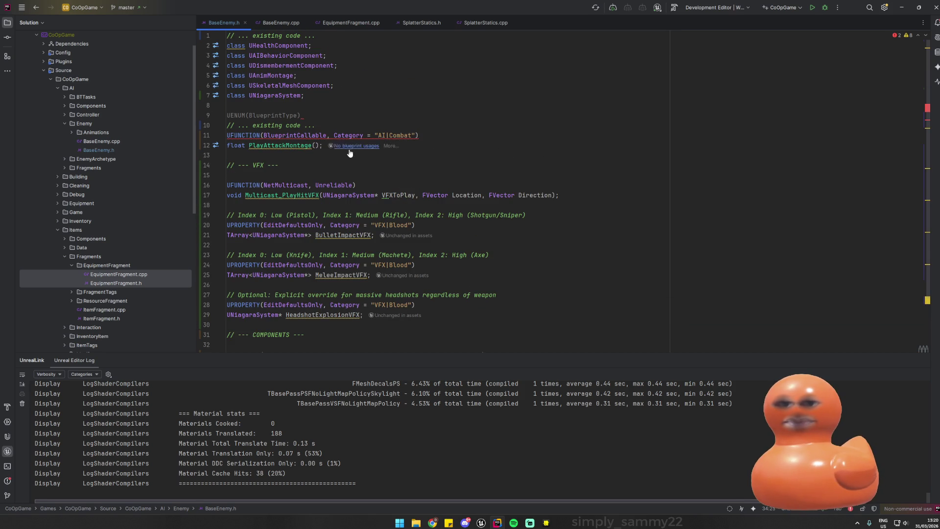
click(476, 170)
scroll(476, 170, down, 2)
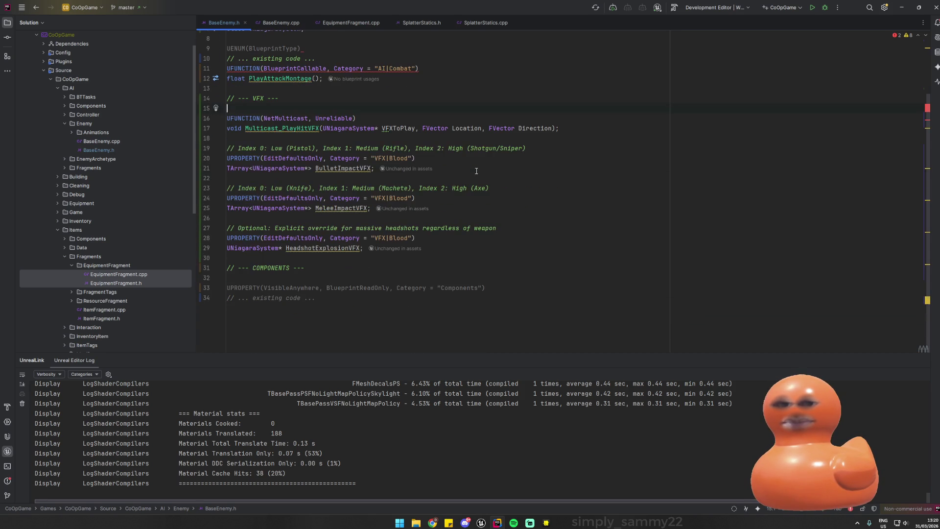
key(ctrl+z)
key(ctrl+z)
key(ctrl+z)
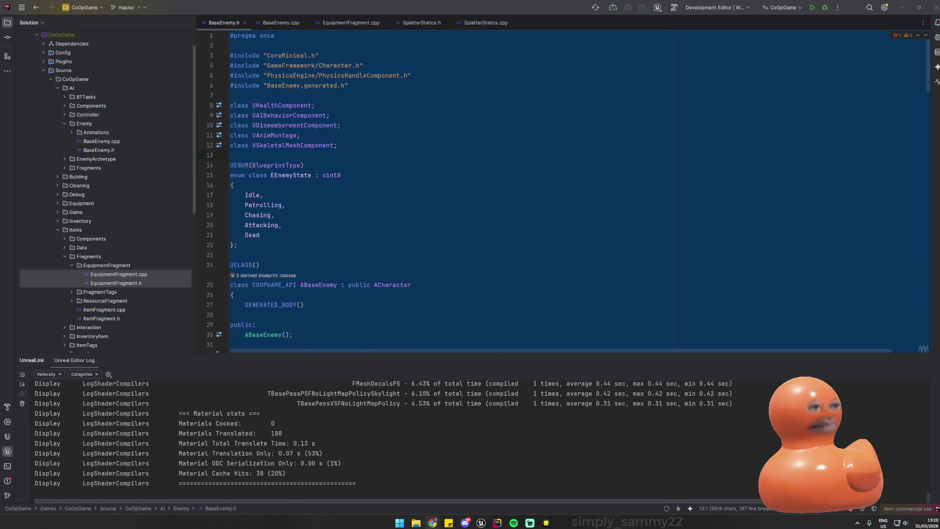
- Clear the whole-file selection and move the caret to the AttackMontages declarations
click(751, 199)
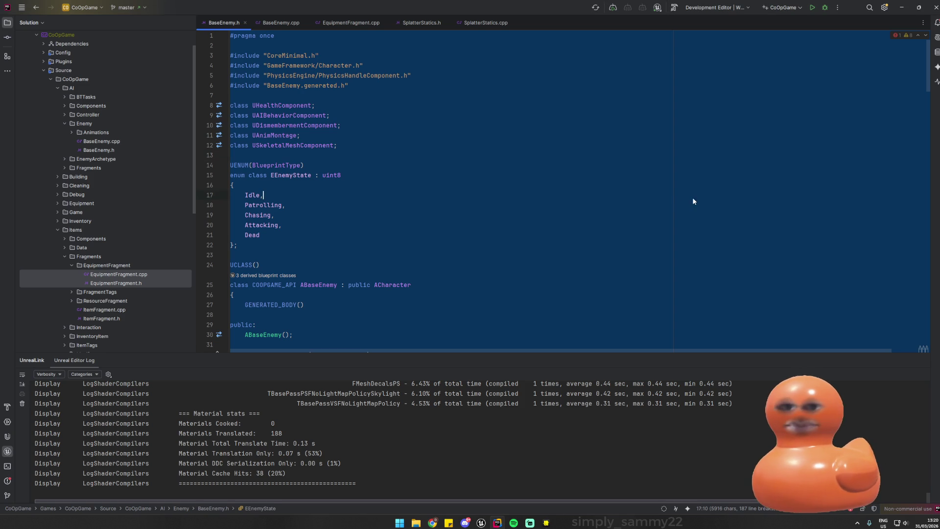
click(347, 165)
scroll(336, 168, down, 4)
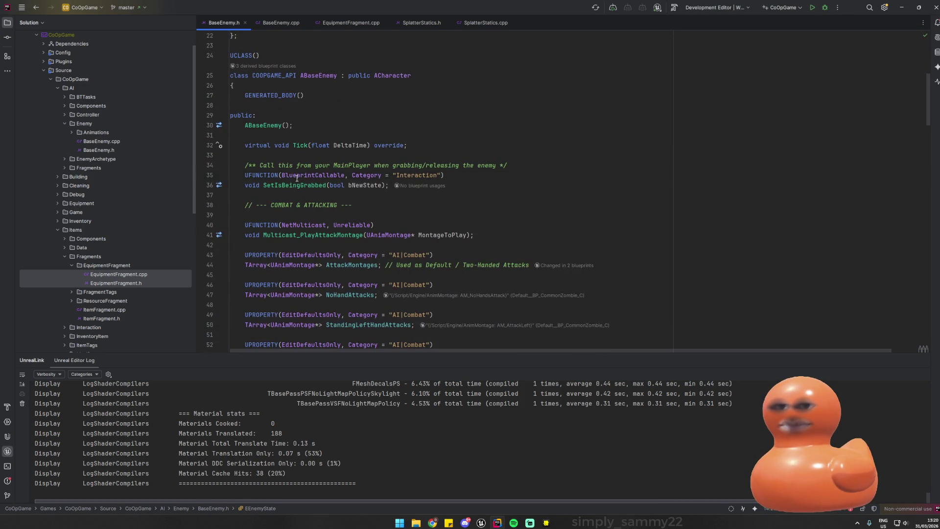
click(321, 171)
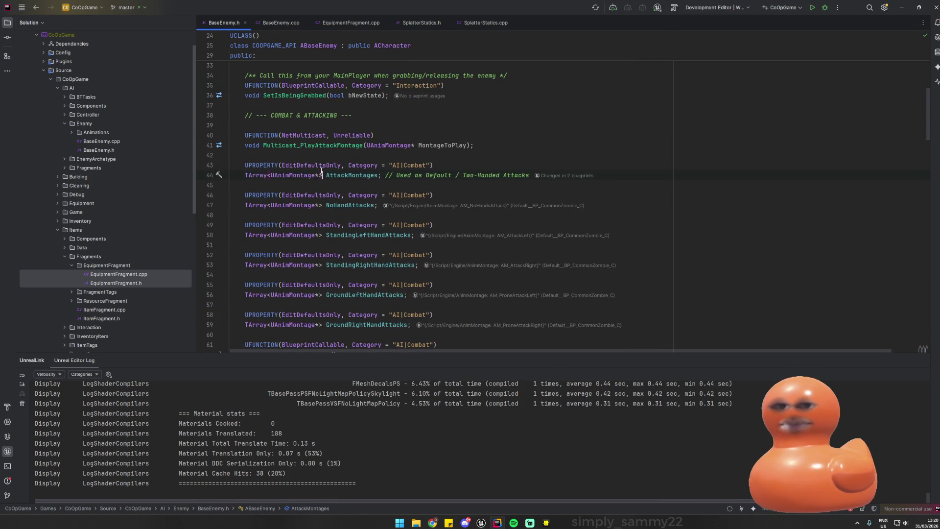
key(ctrl+g)
click(520, 275)
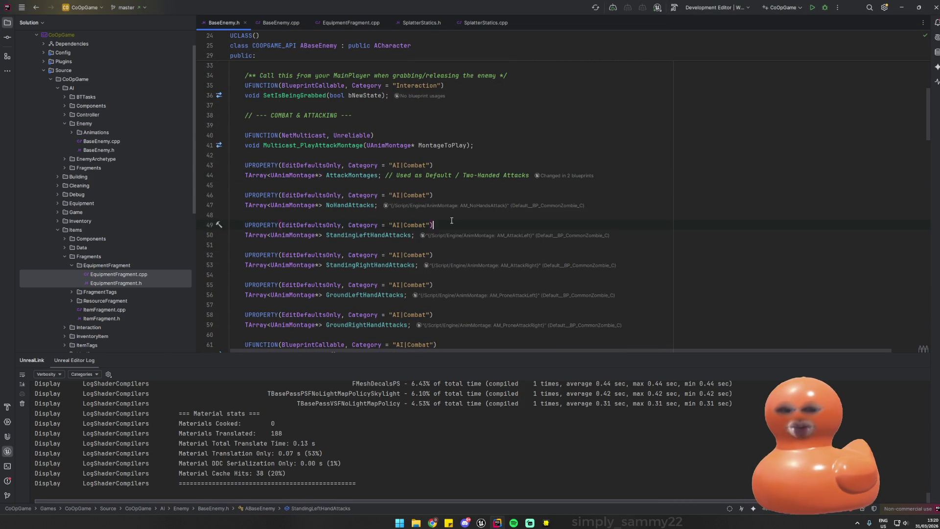
- Search 'play' to find PlayAttackMontage on line 62 and place the caret after it
key(ctrl+f)
text(playe)
key(BackSpace)
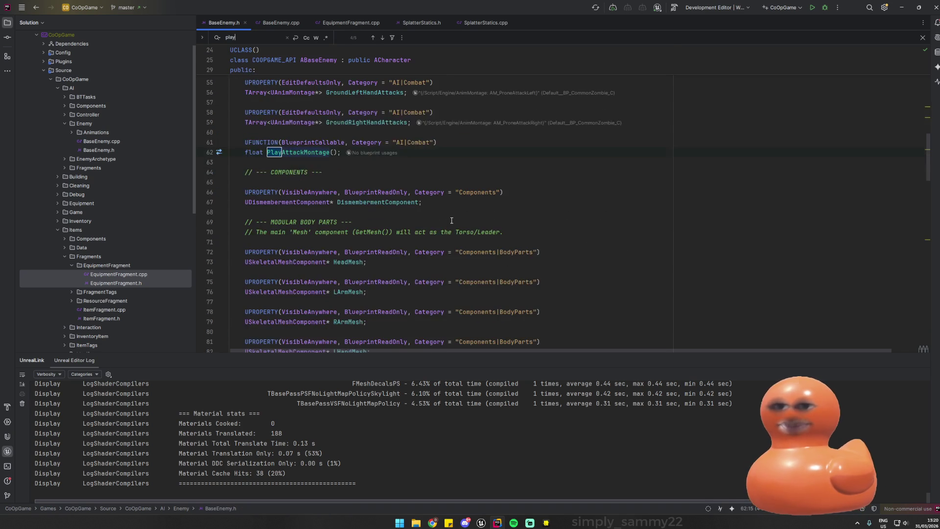
key(Escape)
key(Down)
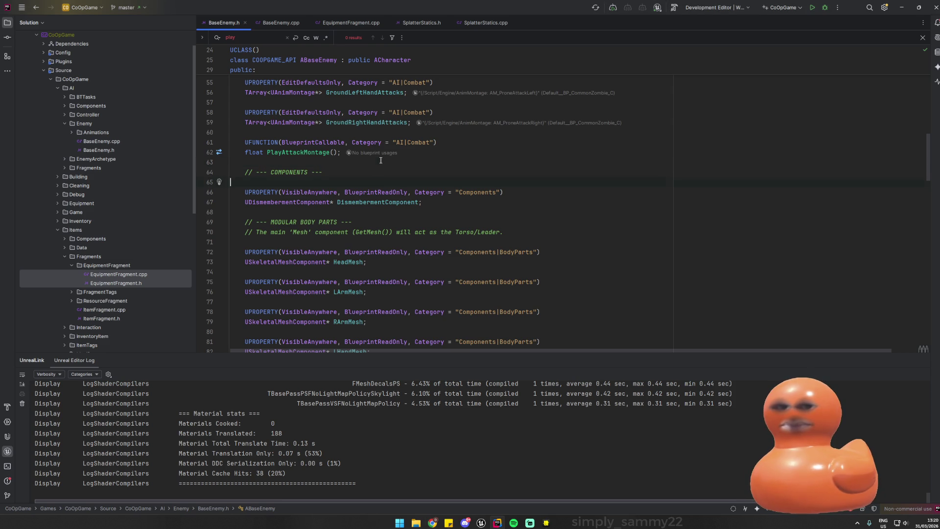
click(459, 154)
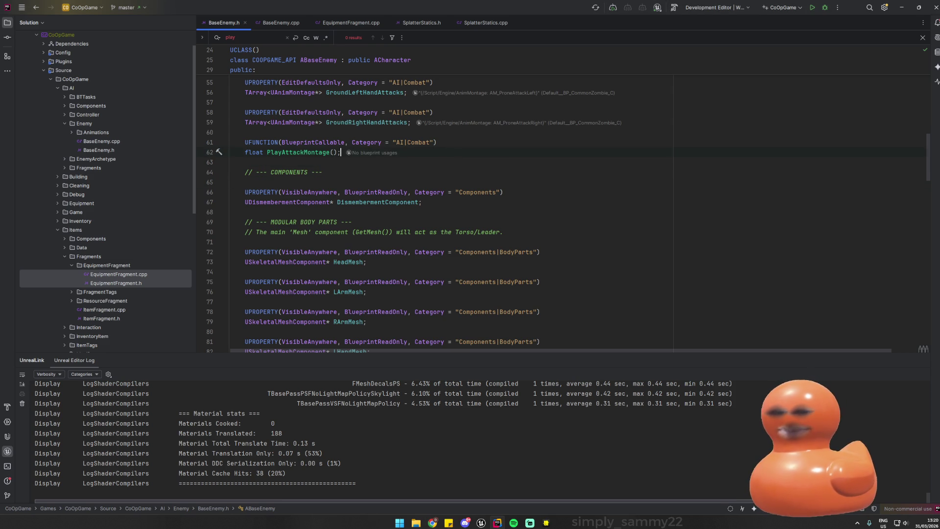
- Paste the Multicast_PlayHitVFX and bullet, melee, headshot VFX declarations below PlayAttackMontage
text(// --- VFX ---      UFUNCTION(NetMulticast, Unreliable)     void Multicast_PlayHitVFX(UNiagaraSystem* VFXToPlay, FVector Location, FVector Direction);      // Index 0: Low (Pistol), Index 1: Medium (Rifle), Index 2: High (Shotgun/Sniper)     UPROPERTY(EditDefaultsOnly, Category = "VFX|Blood")     TArray<UNiagaraSystem*> BulletImpactVFX;      // Index 0: Low (Knife), Index 1: Medium (Machete), Index 2: High (Axe)     UPROPERTY(EditDefaultsOnly, Category = "VFX|Blood")     TArray<UNiagaraSystem*> MeleeImpactVFX;      // Optional: Explicit override for massive headshots regardless of weapon     UPROPERTY(EditDefaultsOnly, Category = "VFX|Blood")     UNiagaraSystem* HeadshotExplosionVFX;)
scroll(310, 167, down, 2)
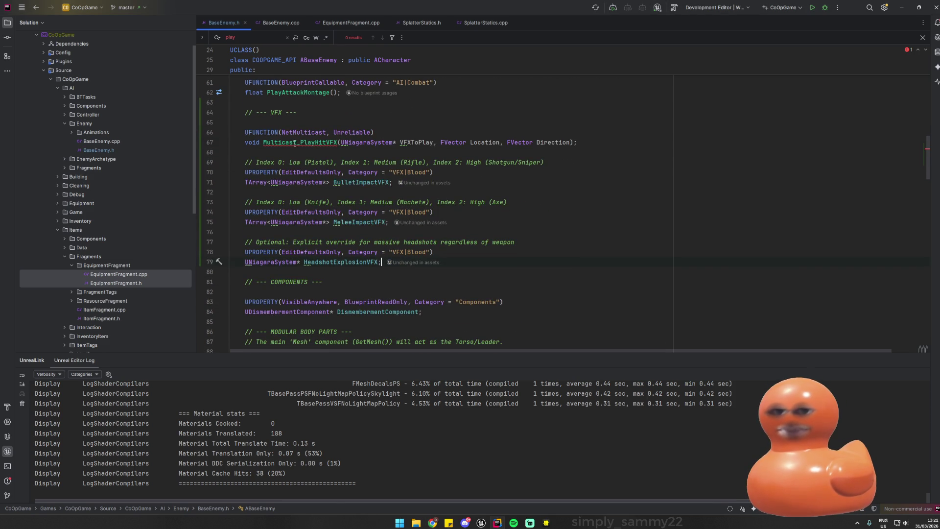
key(Down)
key(alt+Tab)
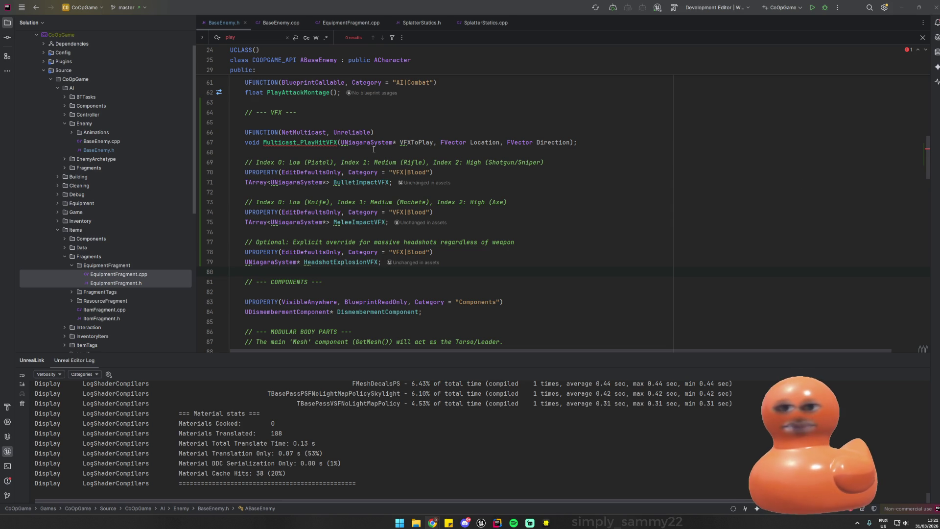
- Open BaseEnemy.cpp and scroll through GetLifetimeReplicatedProps, OnHealthChanged and HandleDeath
click(281, 22)
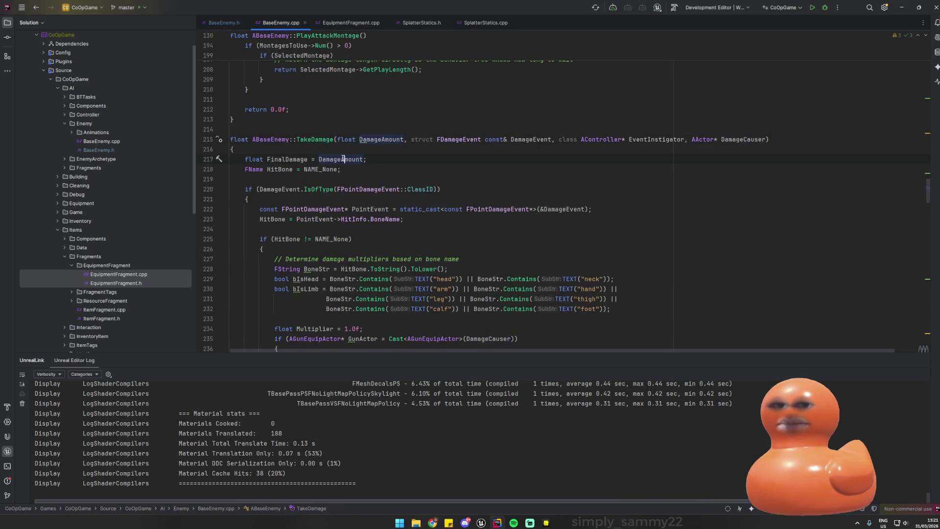
scroll(320, 146, up, 5)
scroll(320, 147, up, 20)
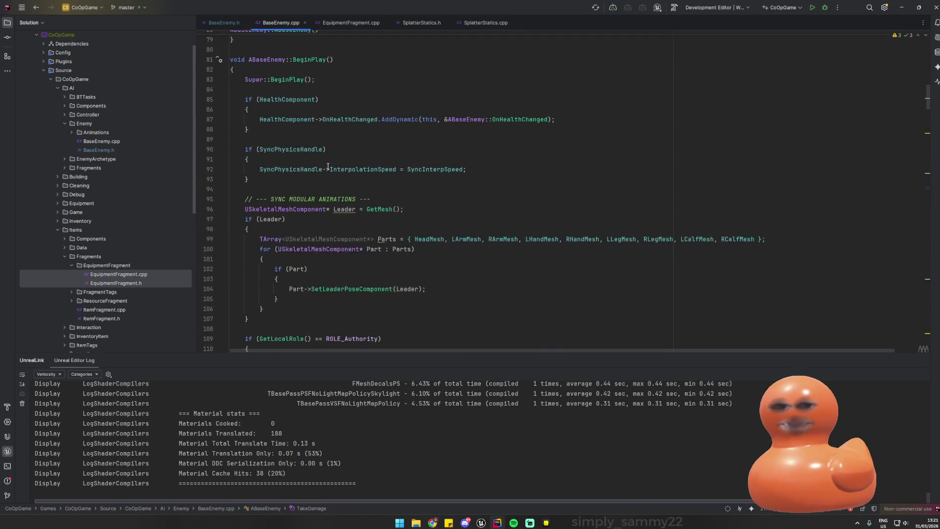
drag(928, 88, 915, 287)
scroll(914, 286, down, 8)
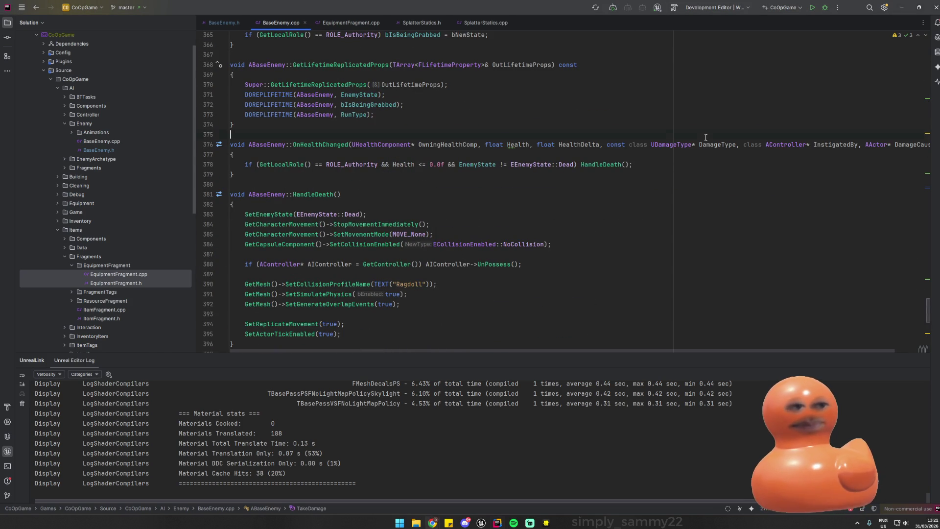
- Paste Multicast_PlayHitVFX_Implementation after OnRep_EnemyState and add the NiagaraFunctionLibrary include
drag(928, 311, 918, 357)
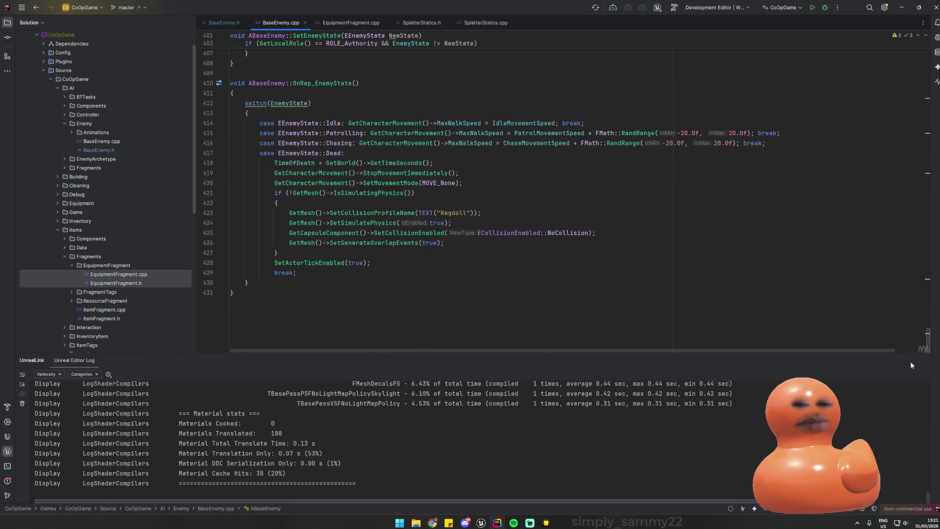
click(258, 295)
key(Return)
key(Return)
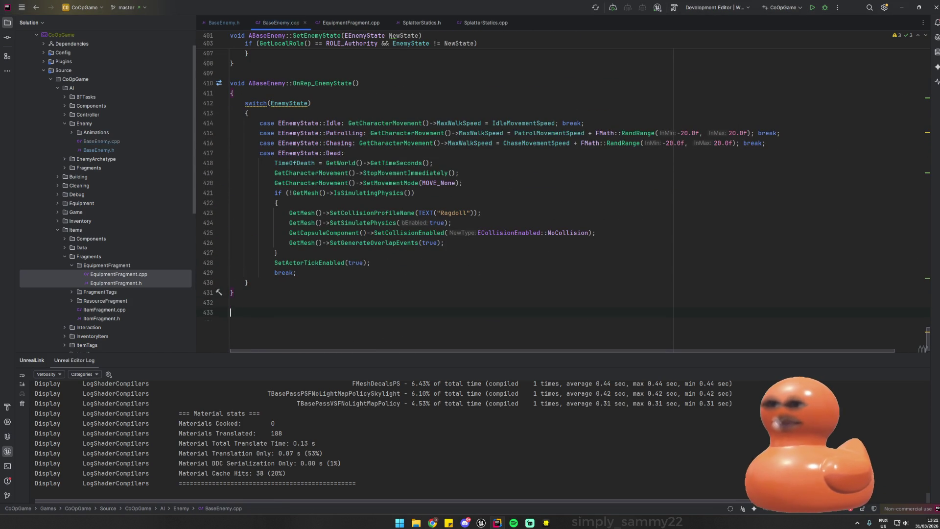
text(void ABaseEnemy::Multicast_PlayHitVFX_Implementation(UNiagaraSystem* VFXToPlay, FVector Location, FVector Direction) { 	if (VFXToPlay) 	{ 		// Spawn the blood bursting outwards (opposite to bullet direction) 		FRotator Rotation = (Direction * -1.0f).Rotation(); 		UNiagaraFunctionLibrary::SpawnSystemAtLocation(GetWorld(), VFXToPlay, Location, Rotation); 	} })
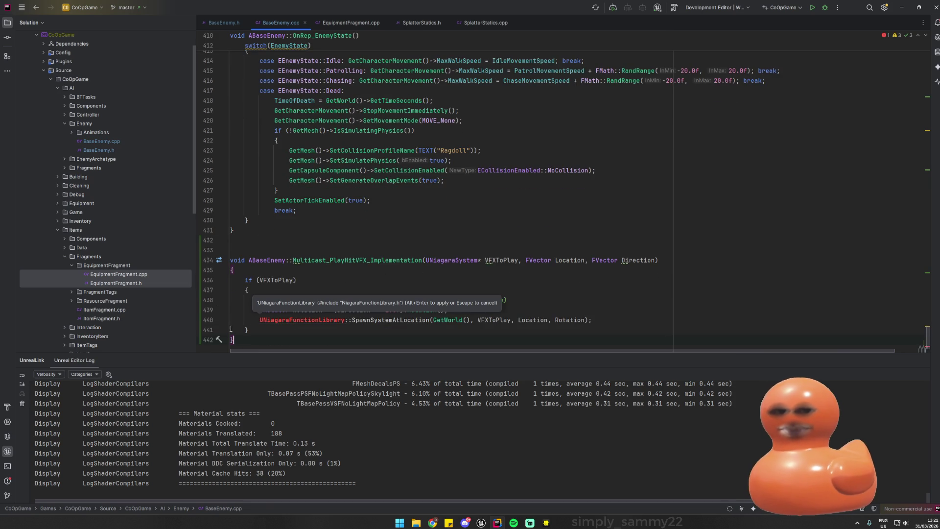
click(304, 320)
key(alt+Return)
- Add blank lines after the new function and search BaseEnemy.cpp for 'TakeD'
scroll(308, 300, down, 2)
click(295, 312)
key(Return)
key(Return)
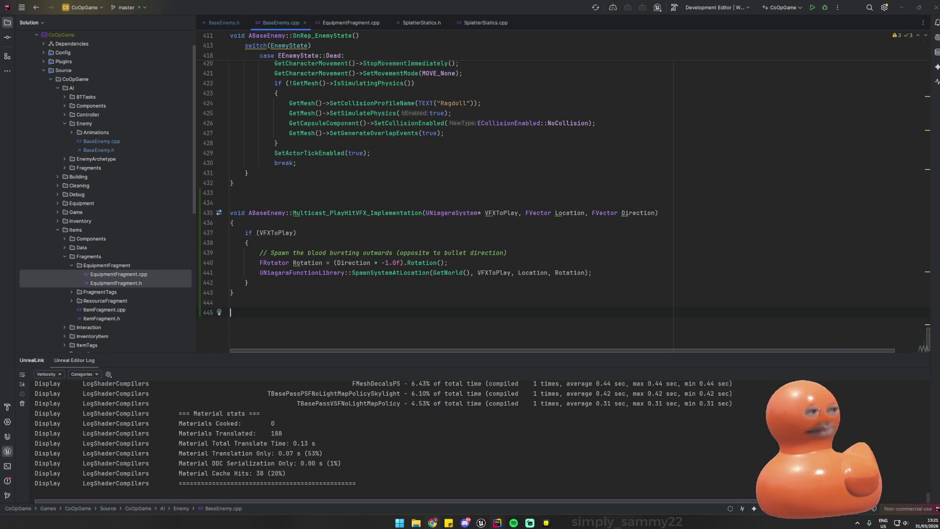
key(ctrl+f)
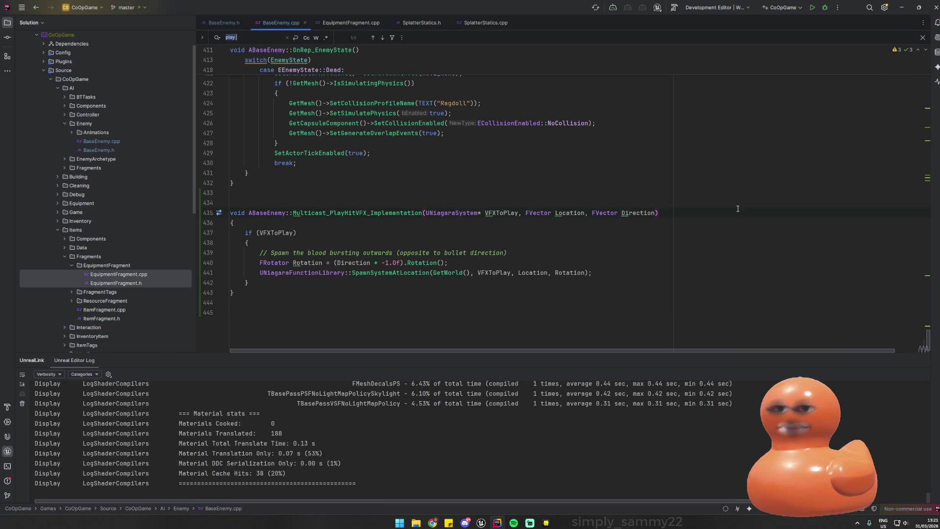
text(TakeD)
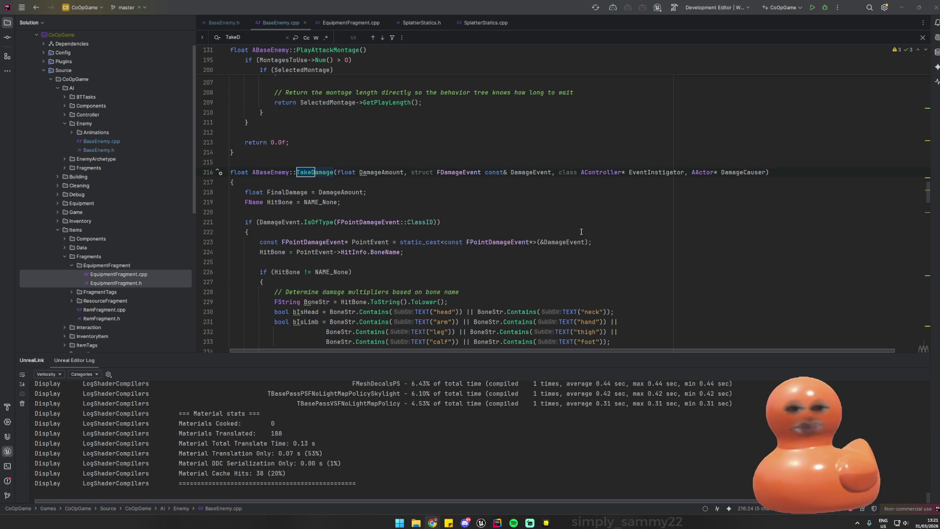
scroll(350, 195, down, 5)
click(349, 193)
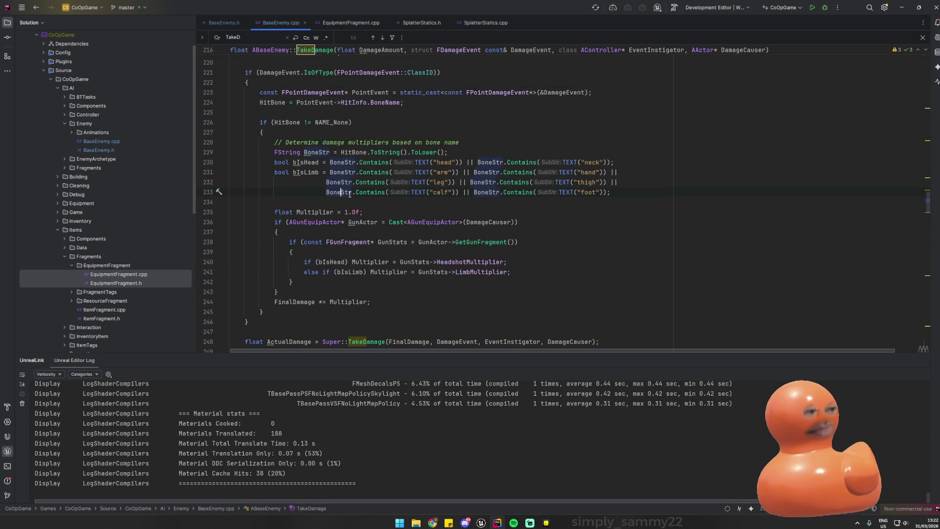
click(309, 222)
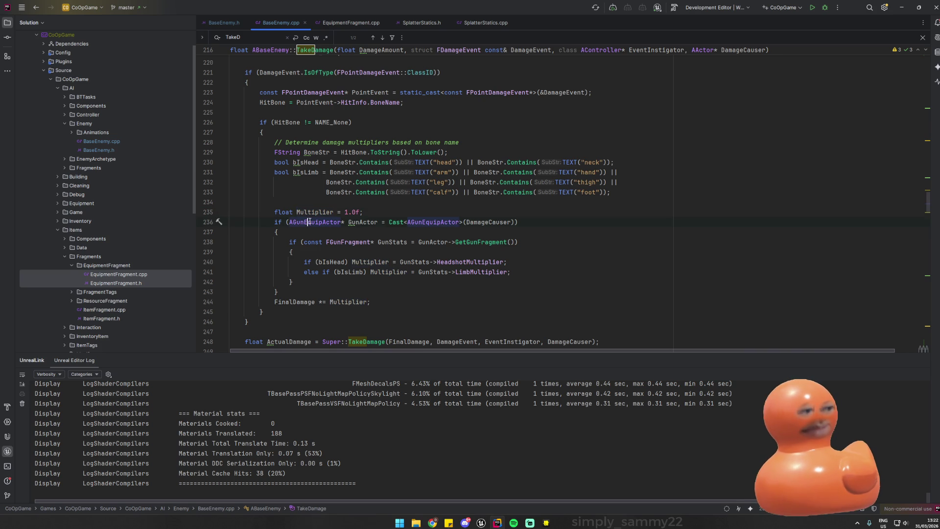
scroll(309, 222, down, 6)
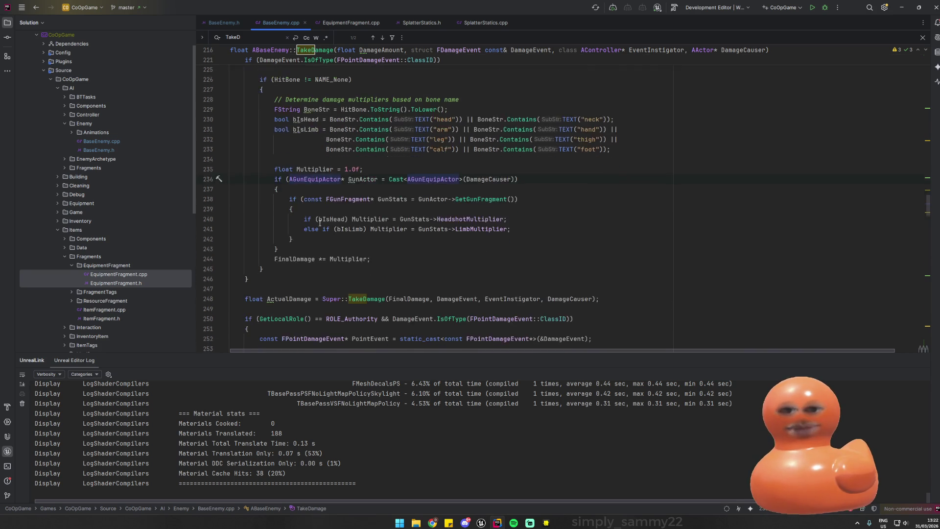
click(301, 163)
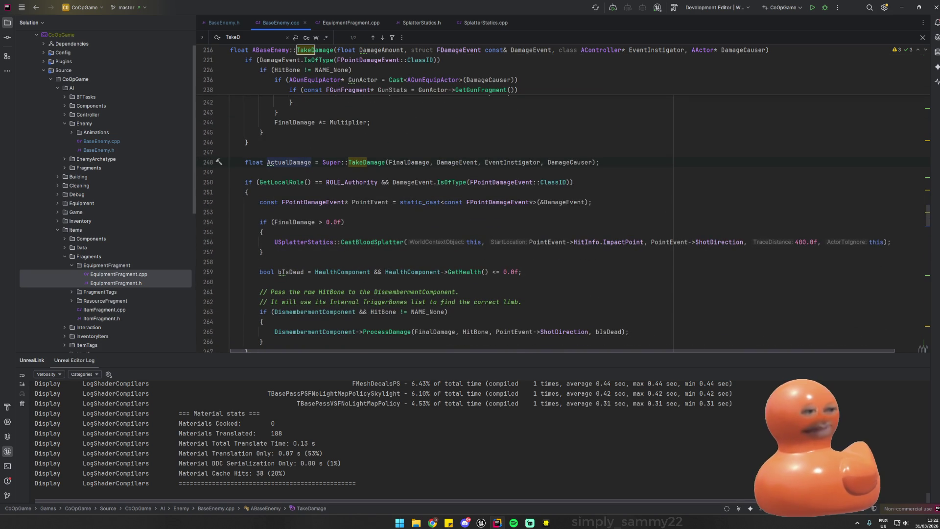
click(289, 202)
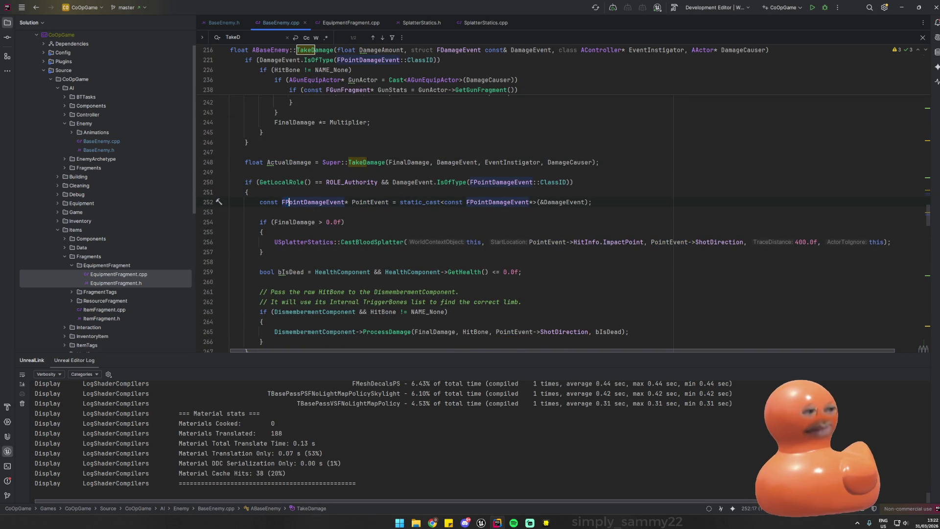
click(334, 221)
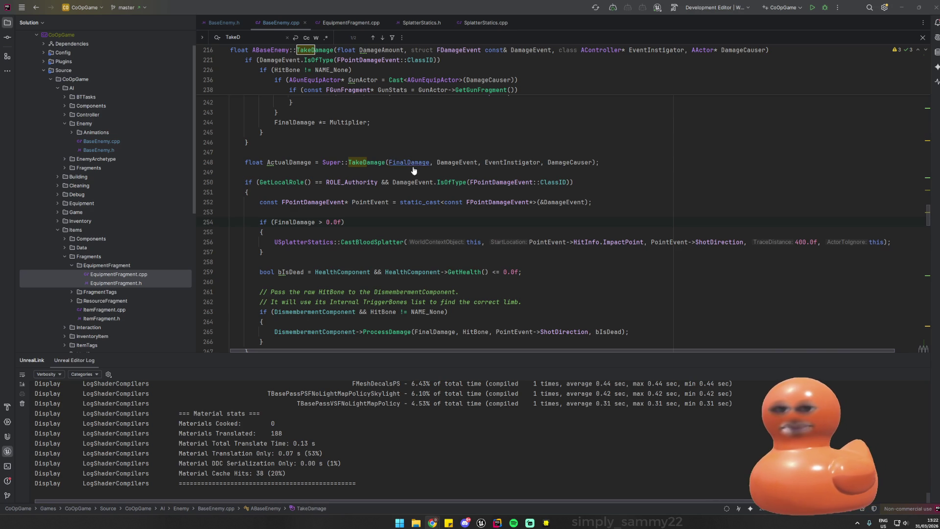
key(Down)
key(Down)
key(Down)
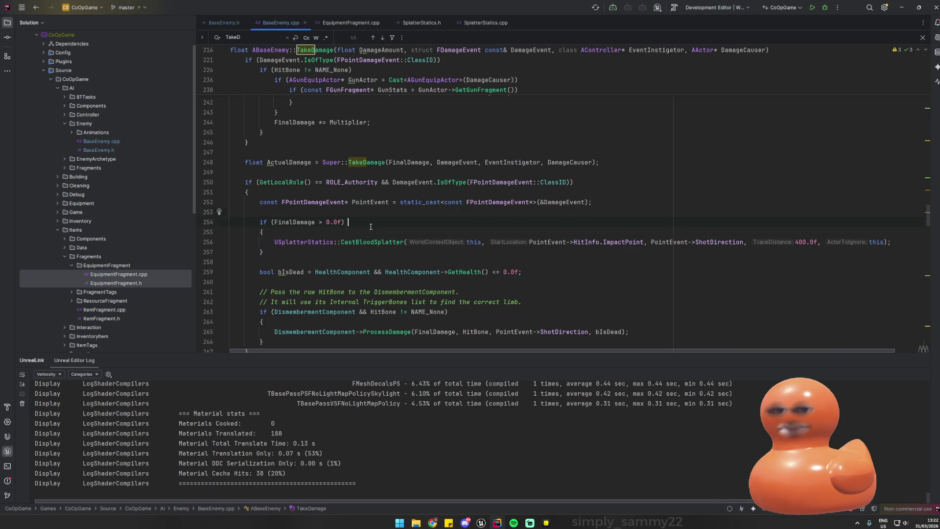
- Paste the impact VFX selection code into the FinalDamage block and check quick fixes for bIsHead
key(Return)
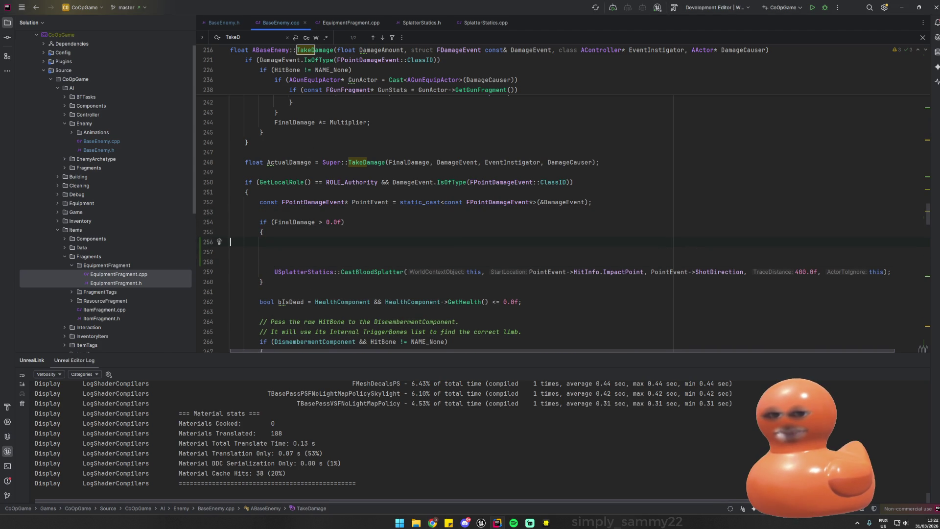
text(// --- PLAY 3D IMPACT VFX ---             UNiagaraSystem* SelectedVFX = nullptr;              if (bIsHead && HeadshotExplosionVFX)             {                 SelectedVFX = HeadshotExplosionVFX;             }             else             {                 int32 TierIndex = 0; // Low                 if (FinalDamage > 50.0f) TierIndex = 2; // High                 else if (FinalDamage >= 20.0f) TierIndex = 1; // Medium                  if (Cast<AMeleeEquipActor>(DamageCauser))                 {                     if (MeleeImpactVFX.IsValidIndex(TierIndex)) SelectedVFX = MeleeImpactVFX[TierIndex];                     else if (MeleeImpactVFX.Num() > 0) SelectedVFX = MeleeImpactVFX.Last(); // Fallback to highest available                 }                 else // Assume Gun by default                 {                     if (BulletImpactVFX.IsValidIndex(TierIndex)) SelectedVFX = BulletImpactVFX[TierIndex];                     else if (BulletImpactVFX.Num() > 0) SelectedVFX = BulletImpactVFX.Last(); // Fallback to highest available                 }             }              if (SelectedVFX)             {                 Multicast_PlayHitVFX(SelectedVFX, PointEvent->HitInfo.ImpactPoint, PointEvent->ShotDirection);             })
scroll(320, 214, up, 5)
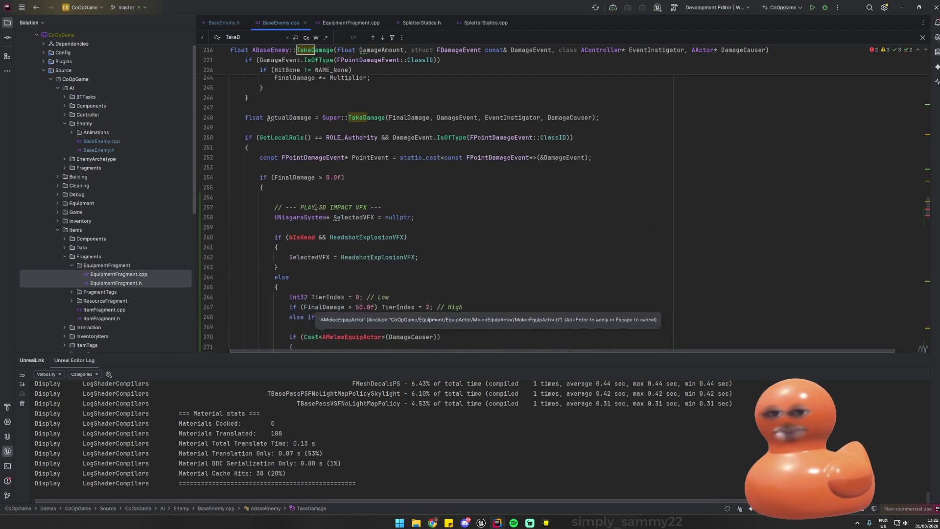
click(304, 221)
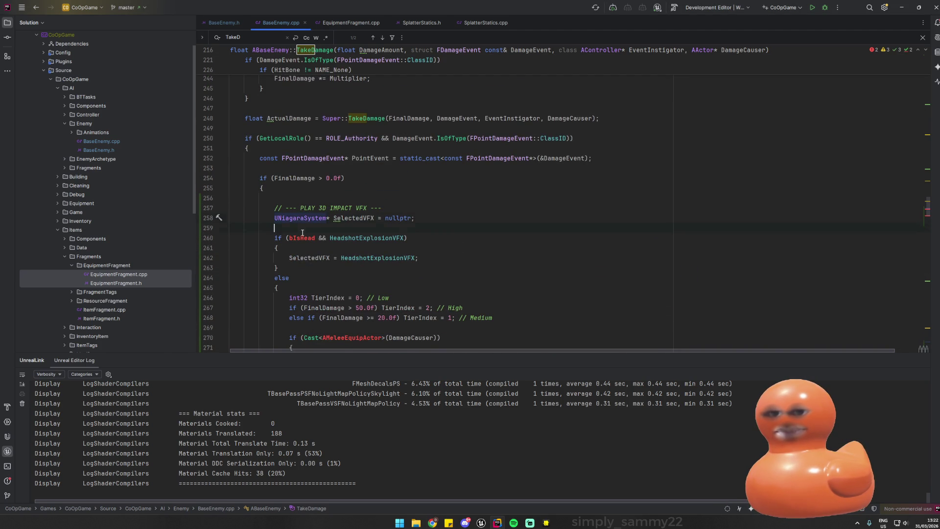
click(308, 239)
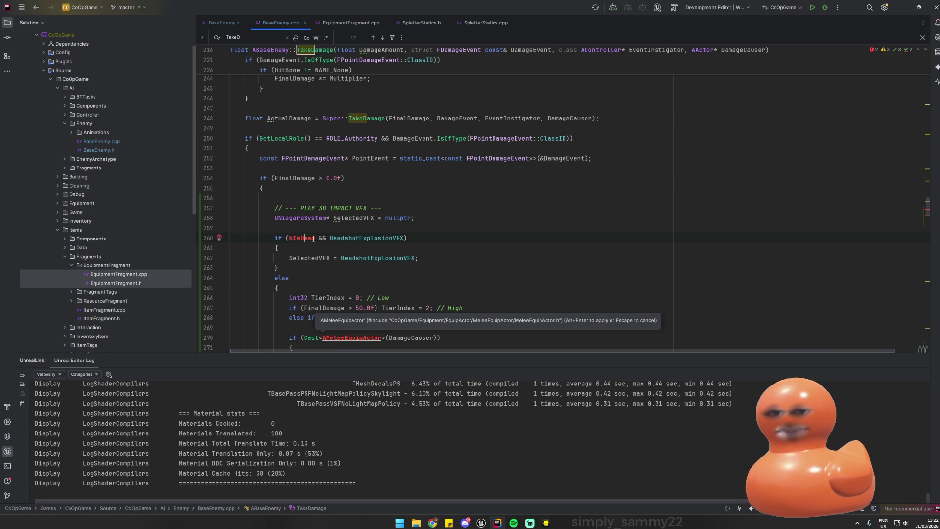
key(alt+Return)
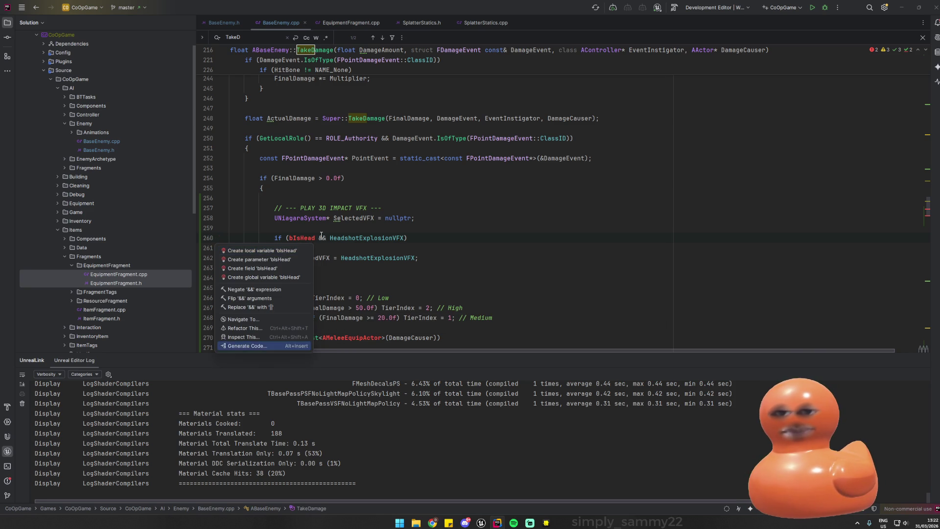
key(Escape)
- Trace where bIsHead is used, then jump to the HeadshotExplosionVFX declaration in BaseEnemy.h
key(ctrl+f)
scroll(392, 270, up, 2)
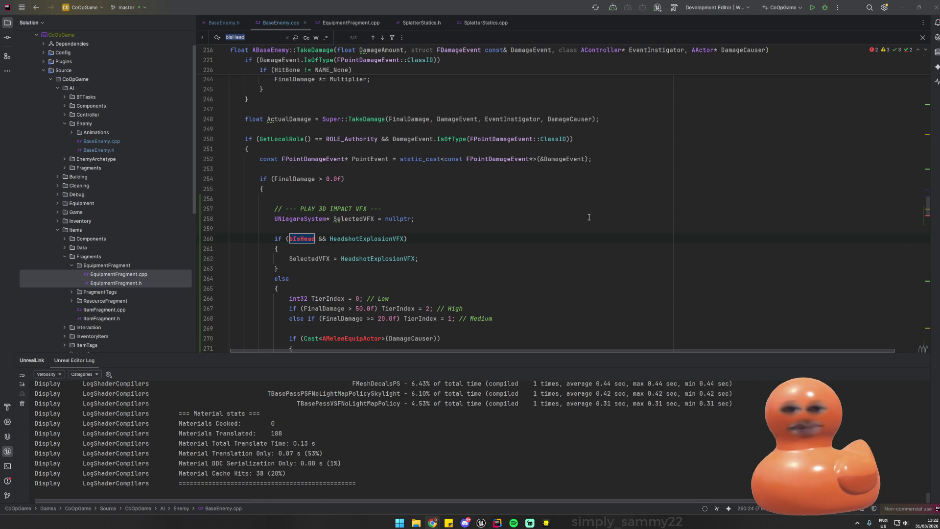
click(682, 211)
scroll(345, 212, up, 10)
double_click(306, 209)
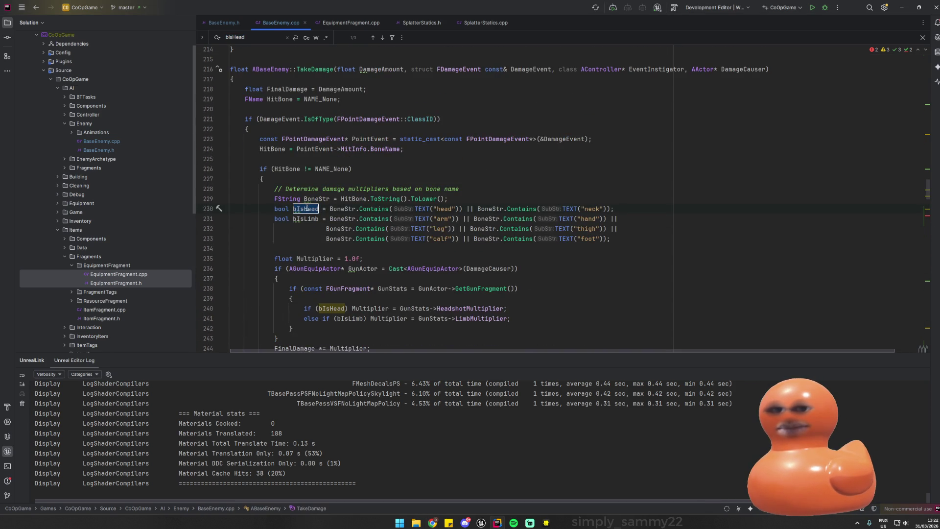
scroll(351, 241, down, 10)
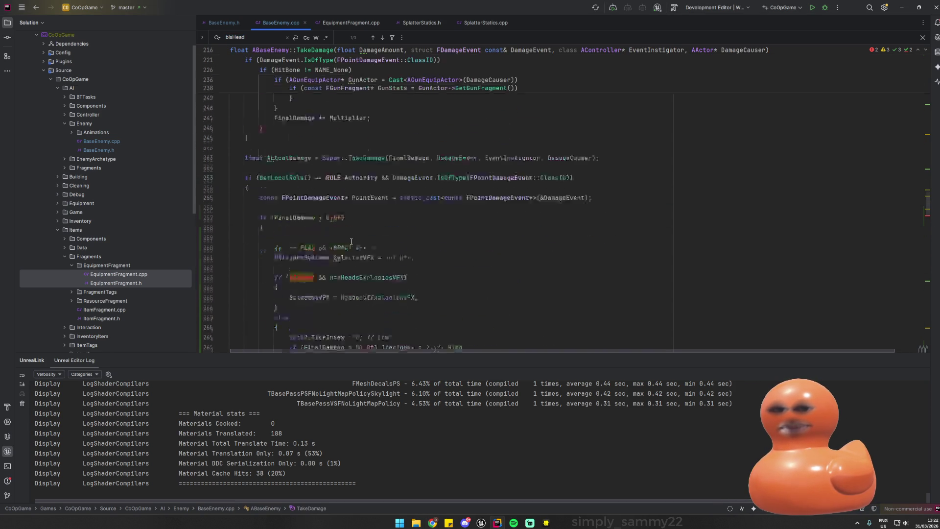
scroll(351, 241, up, 2)
scroll(351, 242, up, 2)
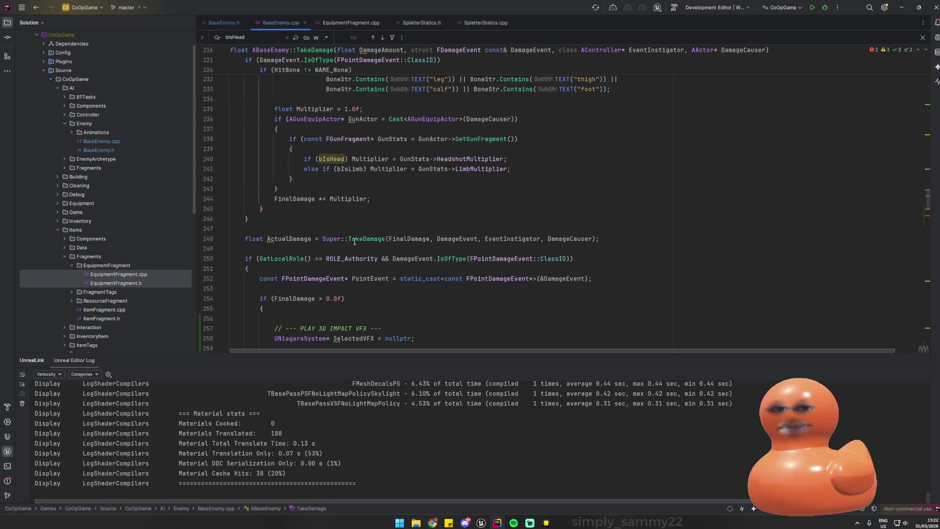
scroll(351, 241, down, 3)
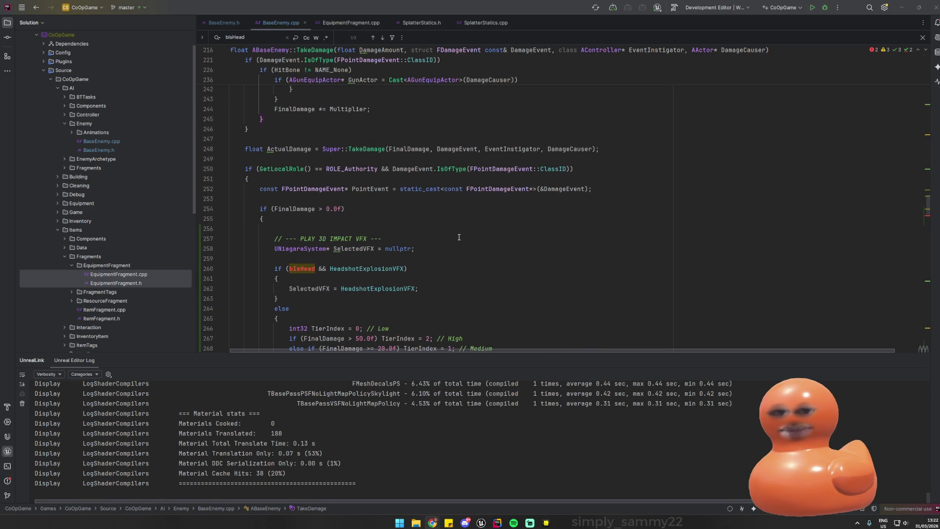
scroll(459, 237, down, 1)
ctrl+click(390, 260)
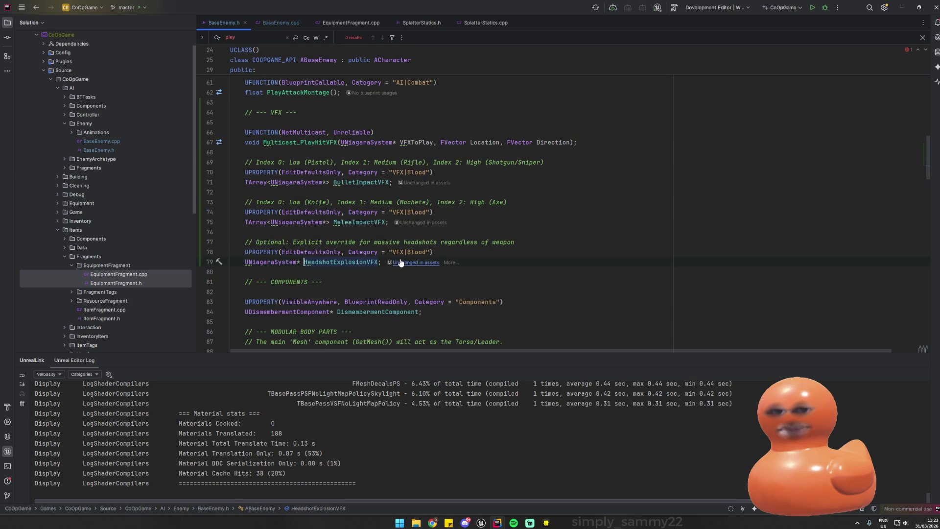
- Go back to the HeadshotExplosionVFX usage in BaseEnemy.cpp and review the headshot and else branches
key(ctrl+minus)
scroll(430, 239, down, 3)
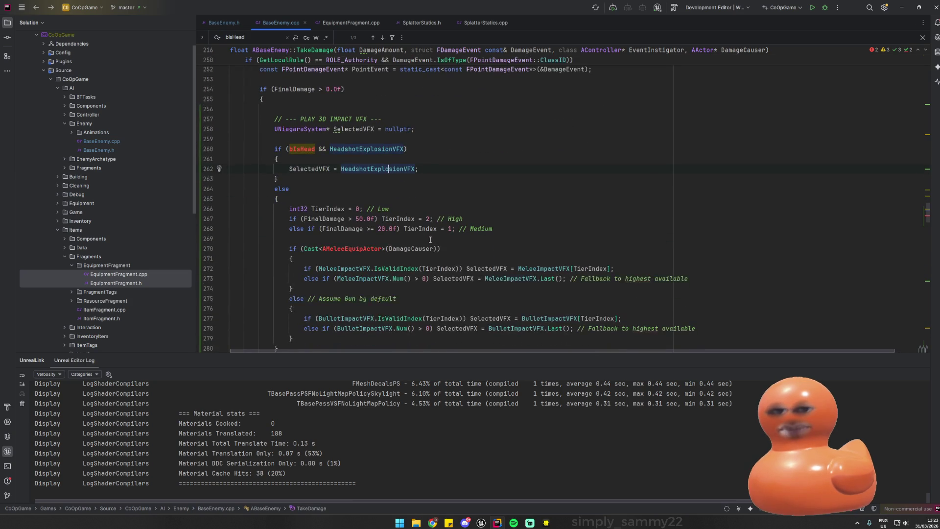
click(317, 178)
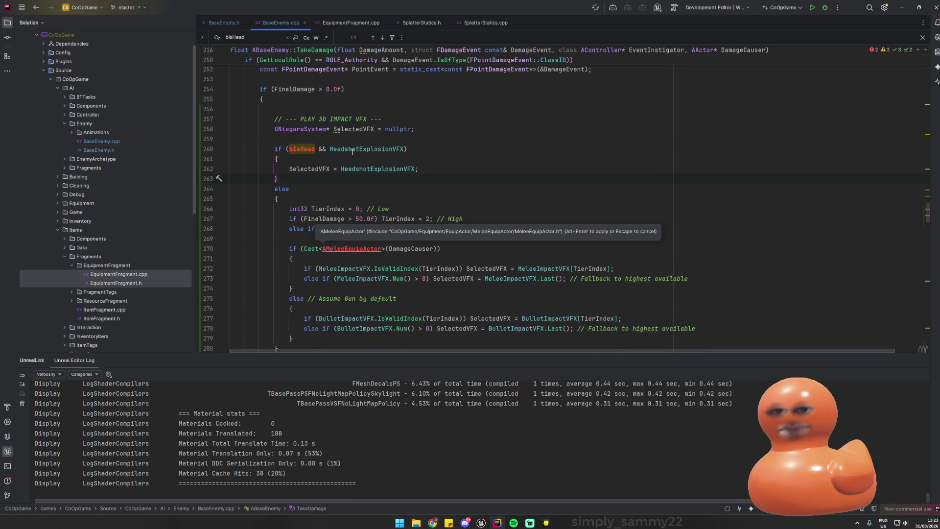
click(358, 193)
scroll(392, 215, down, 2)
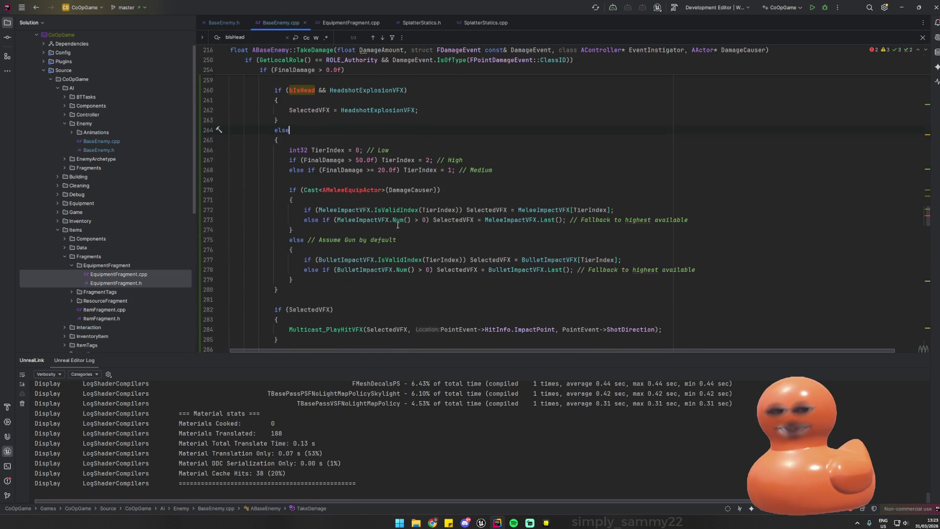
scroll(375, 203, down, 3)
scroll(377, 205, up, 3)
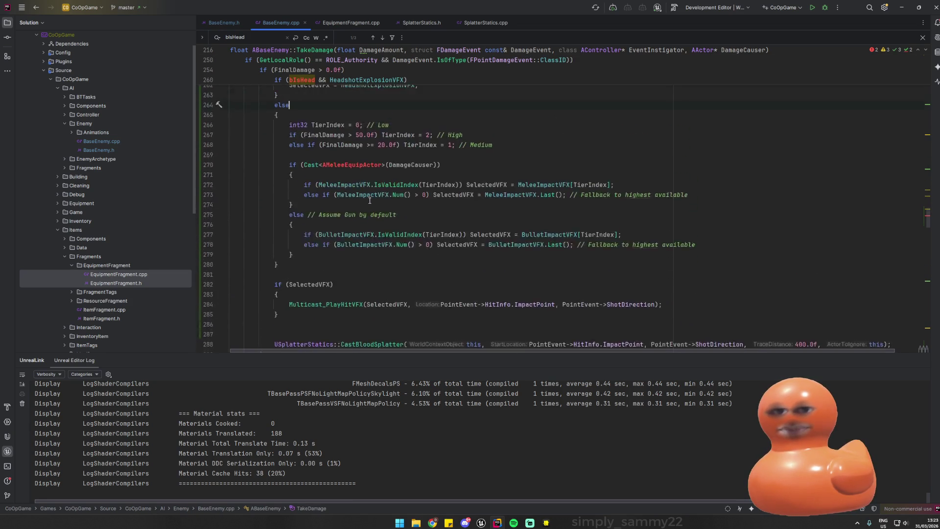
scroll(382, 209, down, 3)
scroll(384, 210, down, 2)
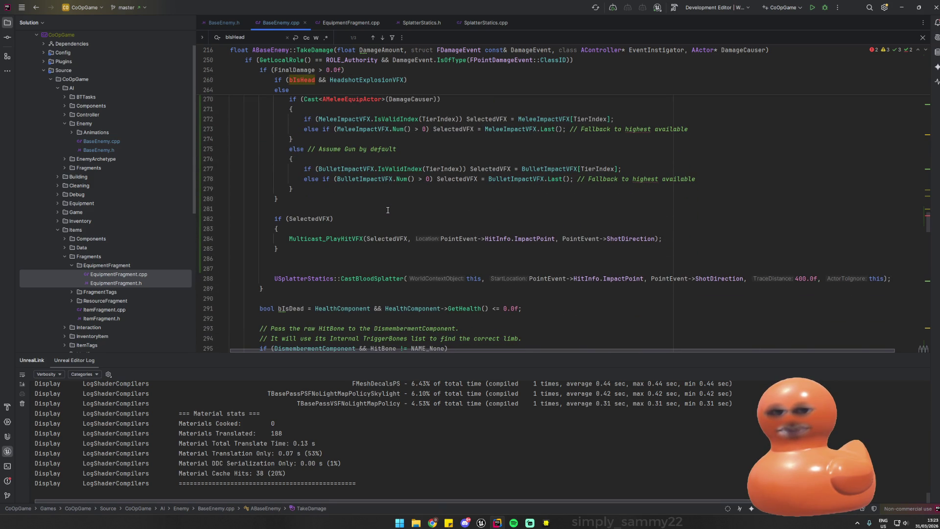
- Trace SelectedVFX through the MeleeImpactVFX/BulletImpactVFX tier branches to the Multicast_PlayHitVFX call
click(408, 239)
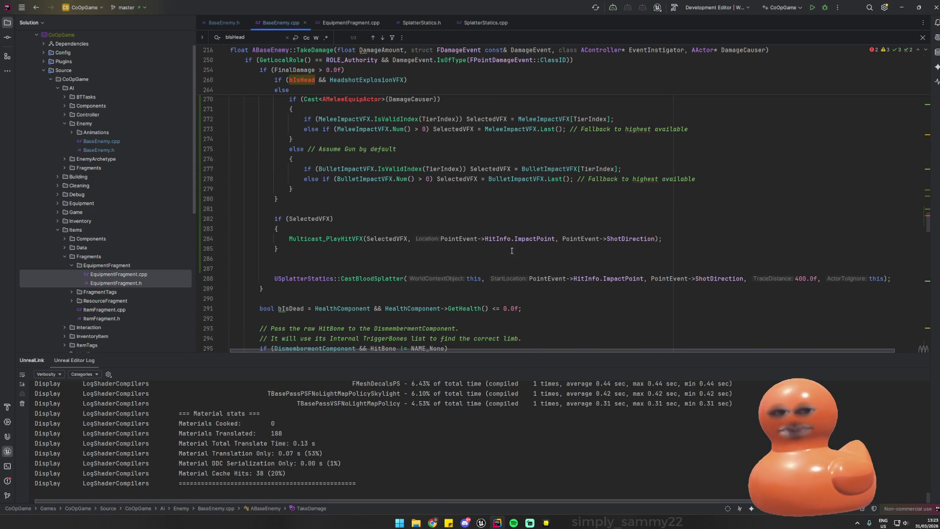
scroll(396, 254, up, 6)
scroll(389, 267, down, 4)
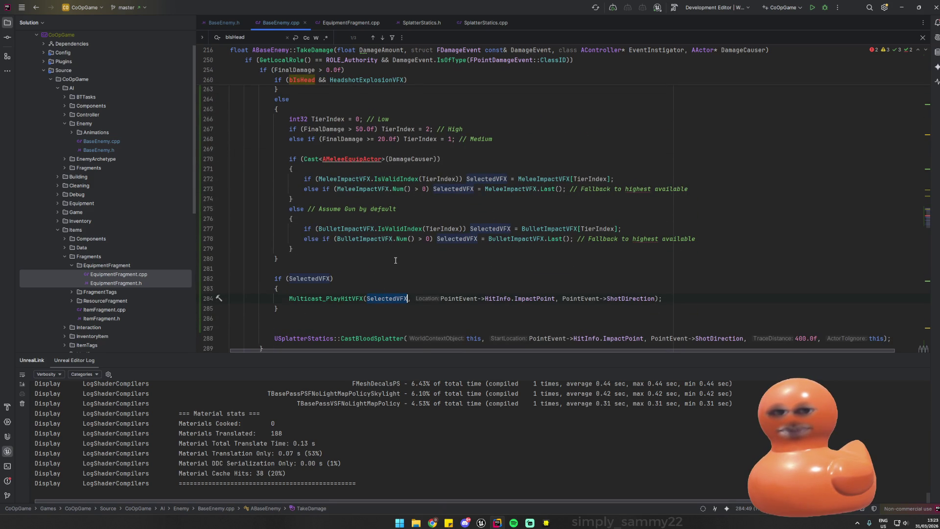
scroll(396, 253, up, 4)
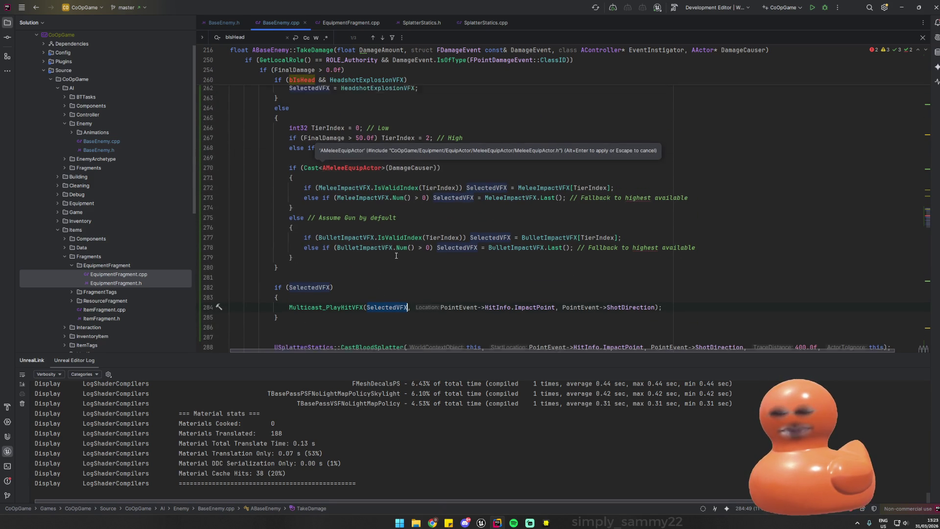
scroll(401, 243, down, 1)
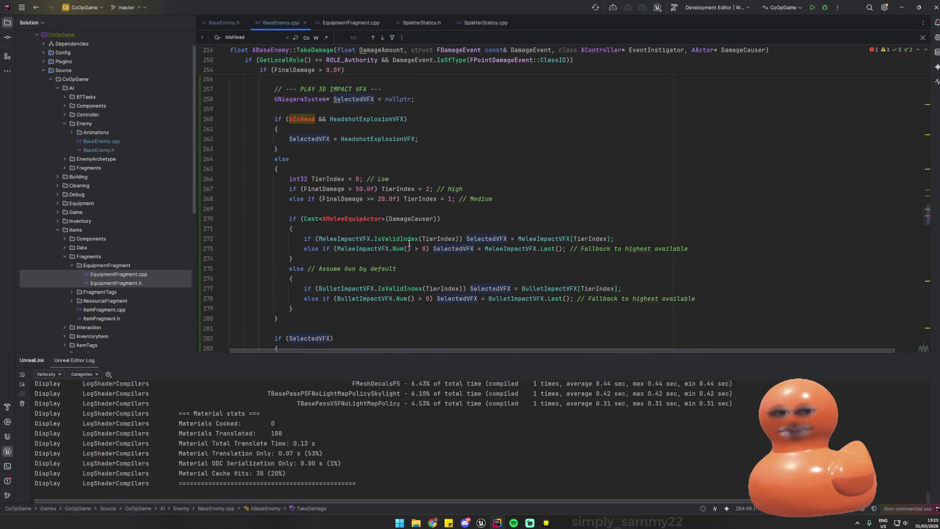
click(305, 157)
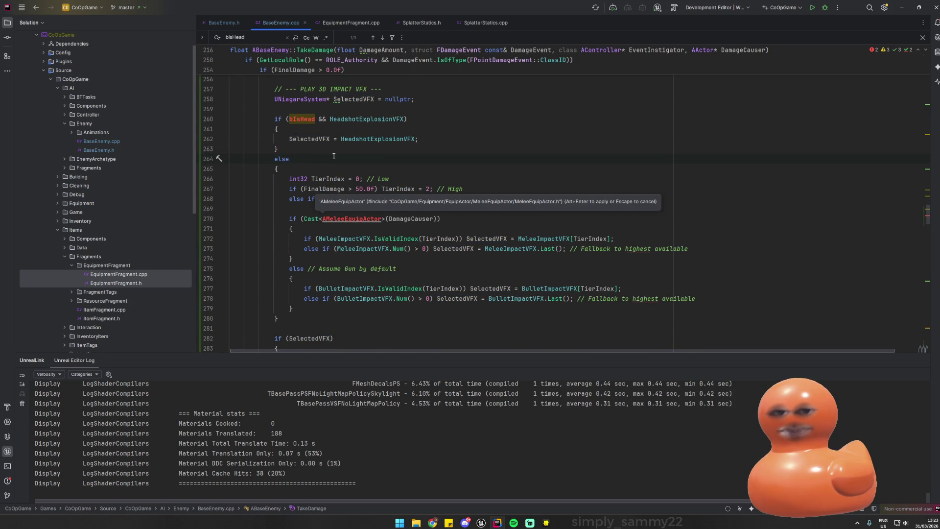
scroll(303, 164, up, 1)
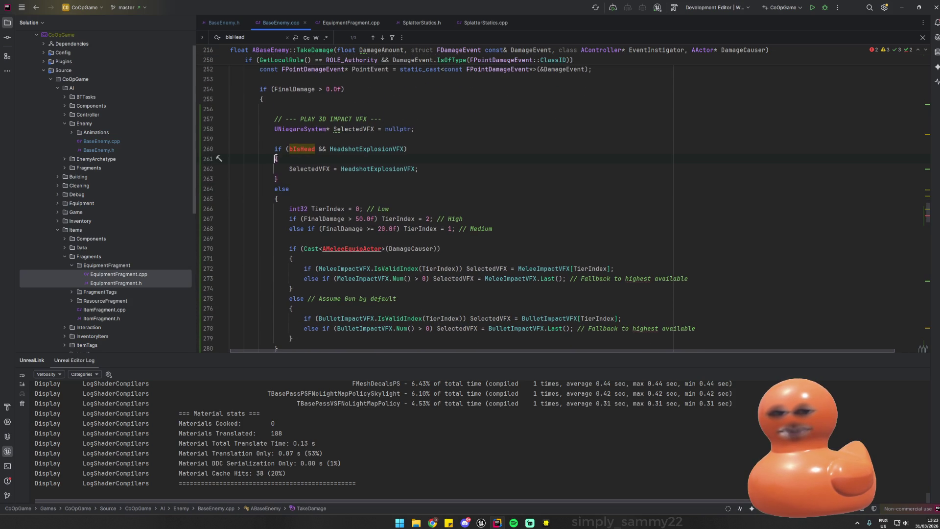
- Delete the bIsHead headshot VFX block and its else wrapper from TakeDamage
key(Down)
scroll(318, 216, down, 1)
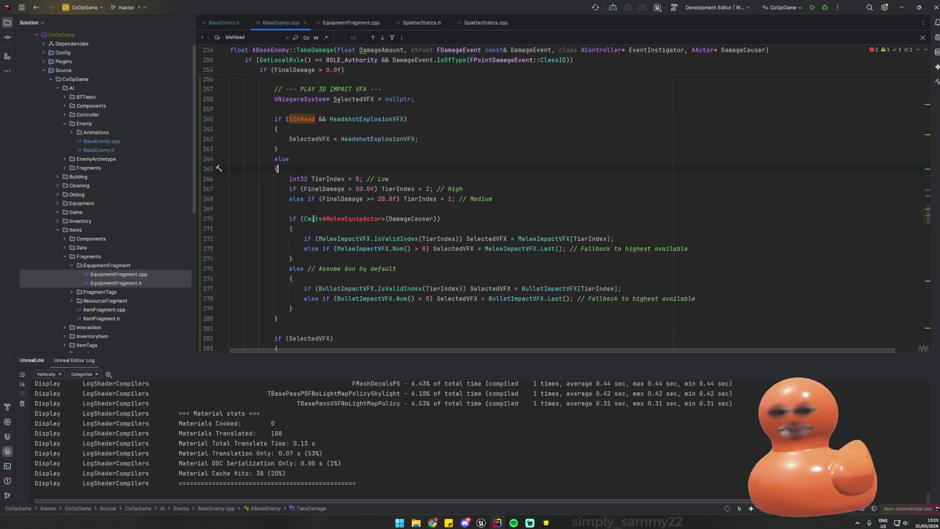
click(281, 319)
key(BackSpace)
click(279, 168)
key(BackSpace)
double_click(282, 158)
key(BackSpace)
drag(284, 149, 272, 119)
key(BackSpace)
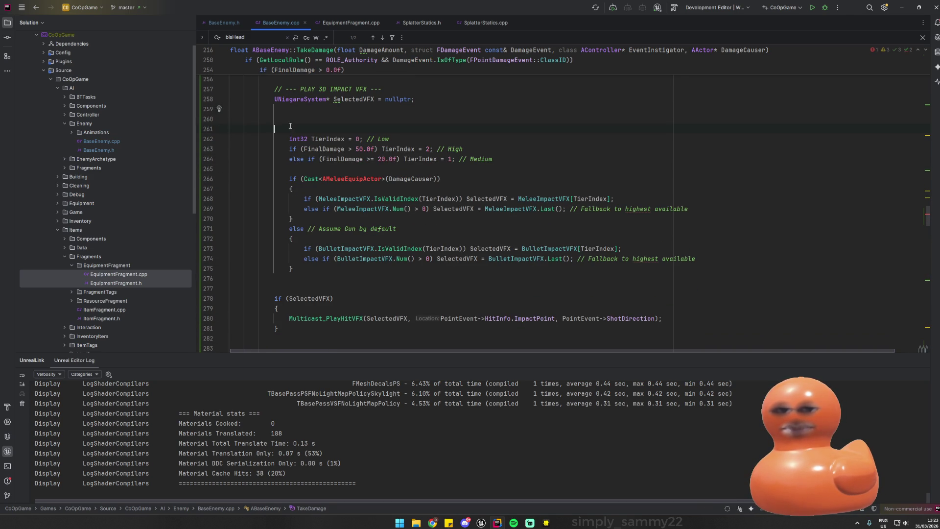
key(BackSpace)
key(BackSpace)
key(BackSpace)
- Unindent the TierIndex selection code and add the missing AMeleeEquipActor include
drag(293, 239, 225, 112)
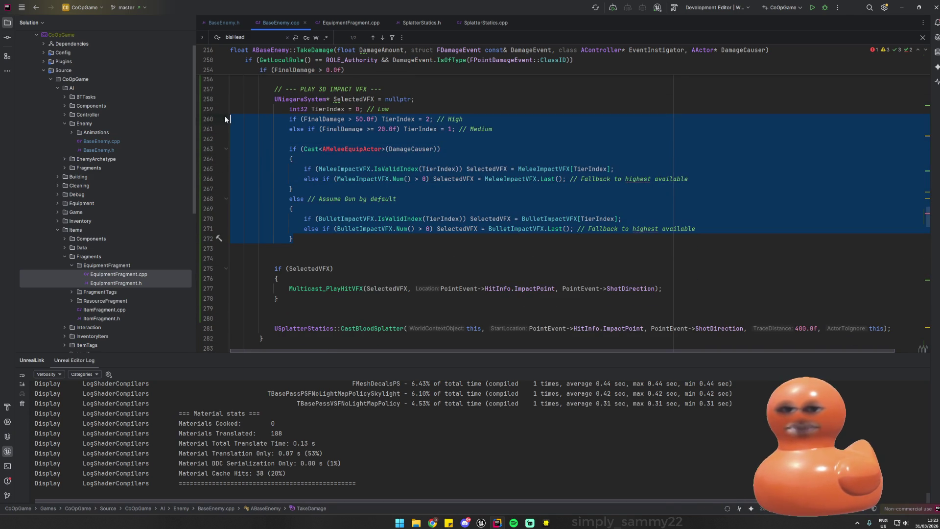
key(shift+Tab)
click(343, 238)
scroll(343, 239, up, 3)
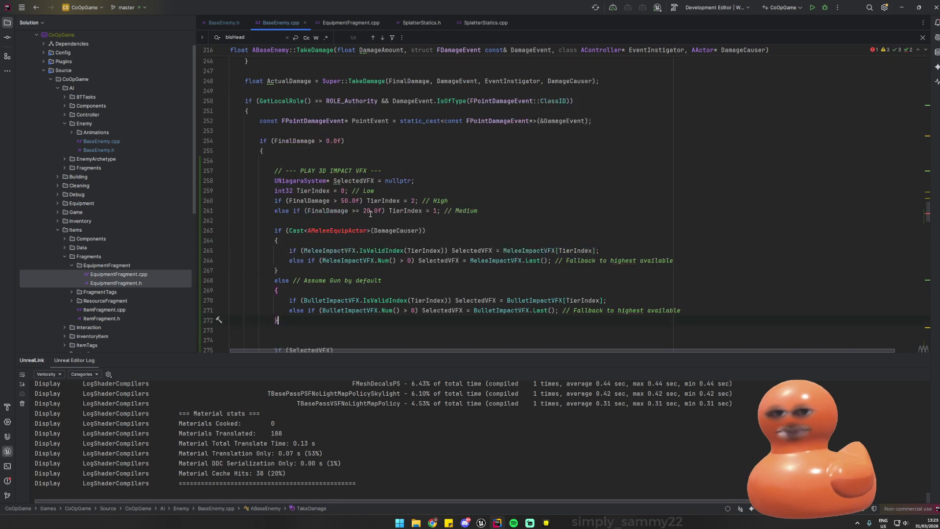
click(343, 238)
key(alt+Return)
key(Return)
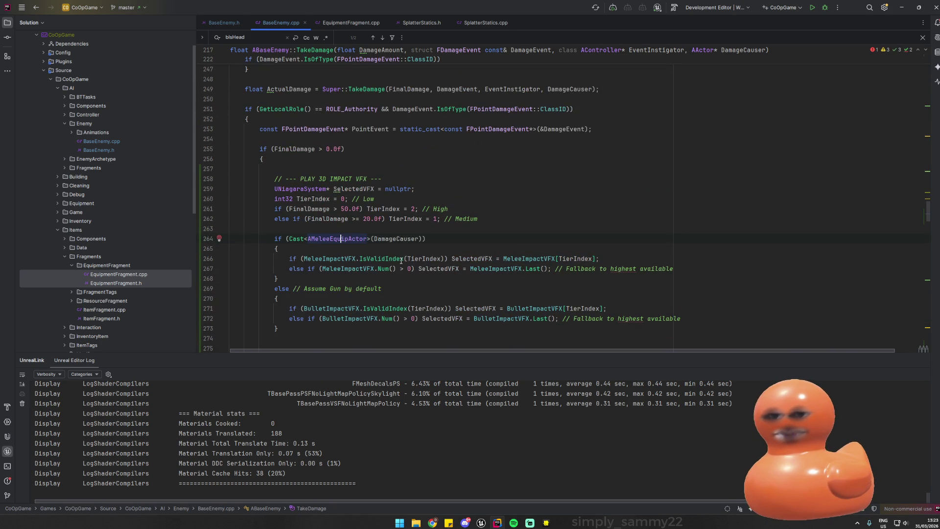
- Check where TierIndex and DamageCauser are used in the melee branch
scroll(426, 260, down, 3)
scroll(343, 220, up, 3)
click(329, 199)
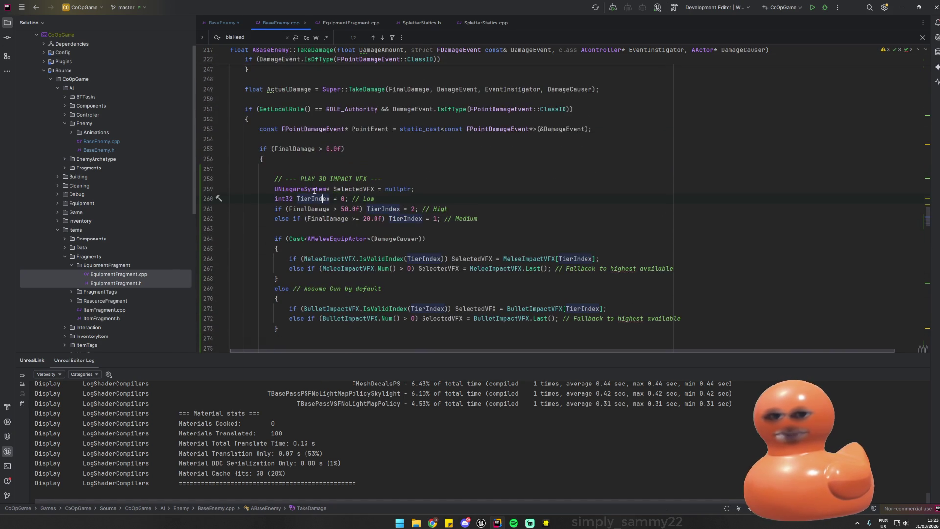
click(343, 239)
key(End)
key(Left)
key(Left)
click(424, 260)
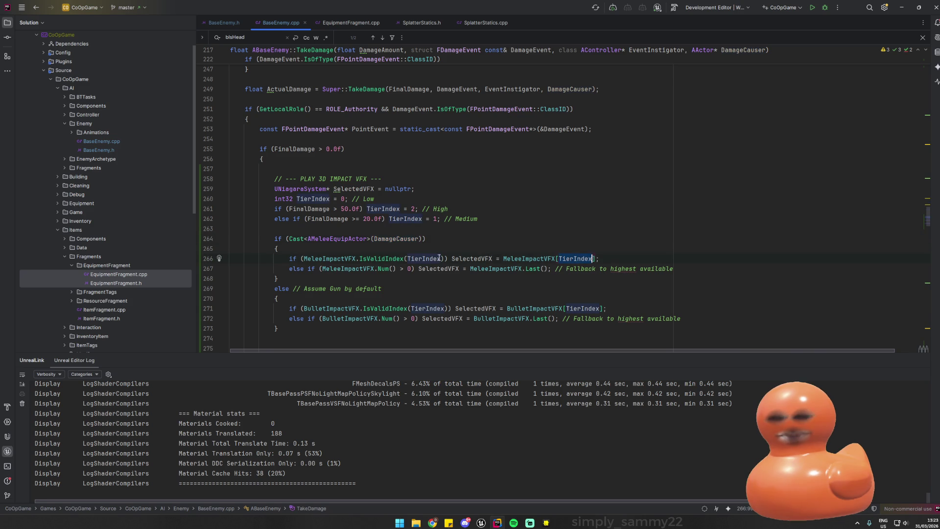
click(374, 269)
- Check where BulletImpactVFX is used in the gun branch before the SelectedVFX check
scroll(520, 281, down, 1)
scroll(375, 241, down, 3)
click(376, 241)
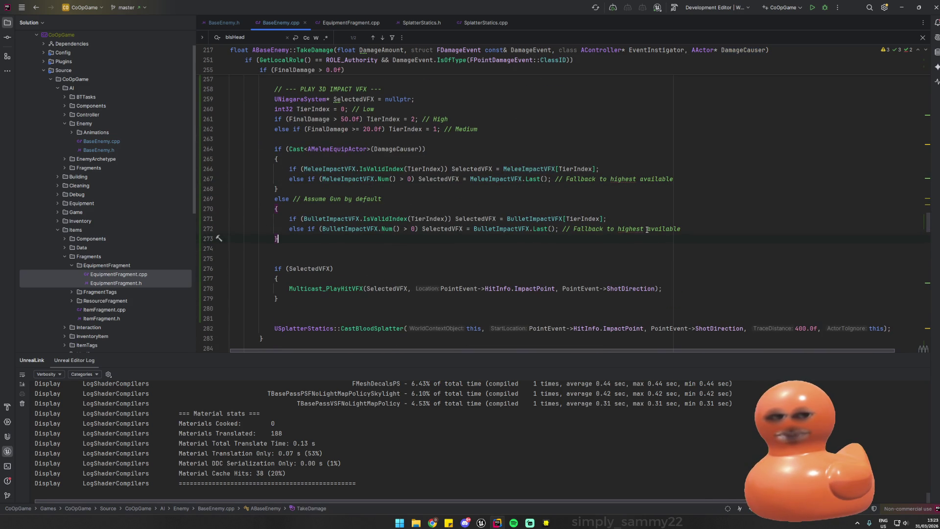
double_click(662, 229)
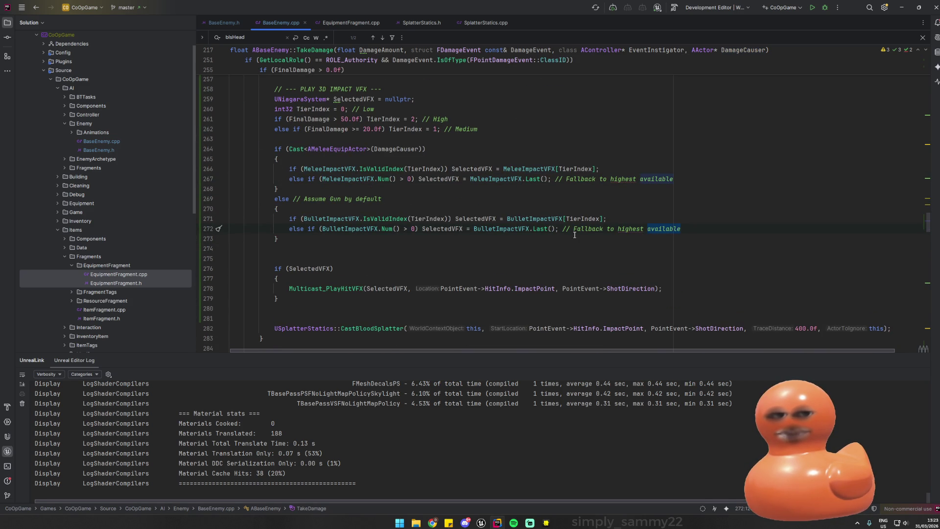
click(474, 229)
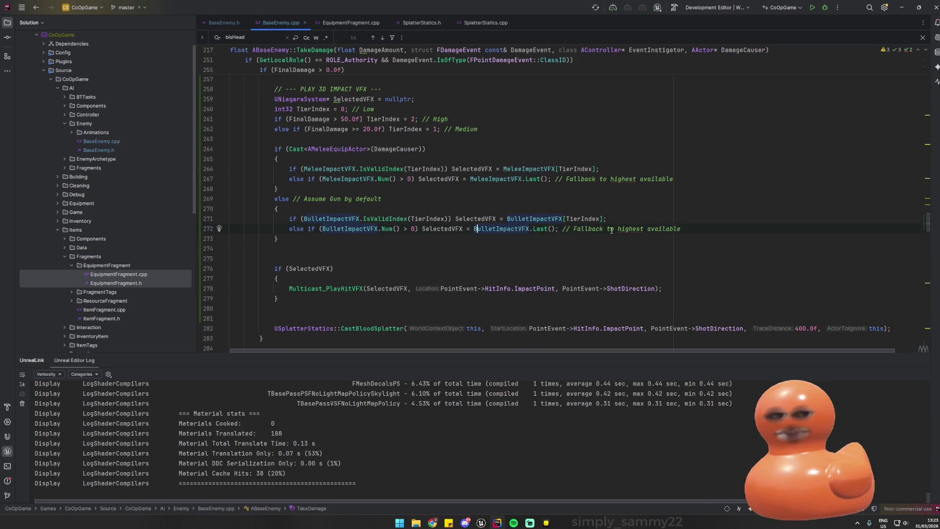
scroll(343, 231, down, 1)
click(302, 228)
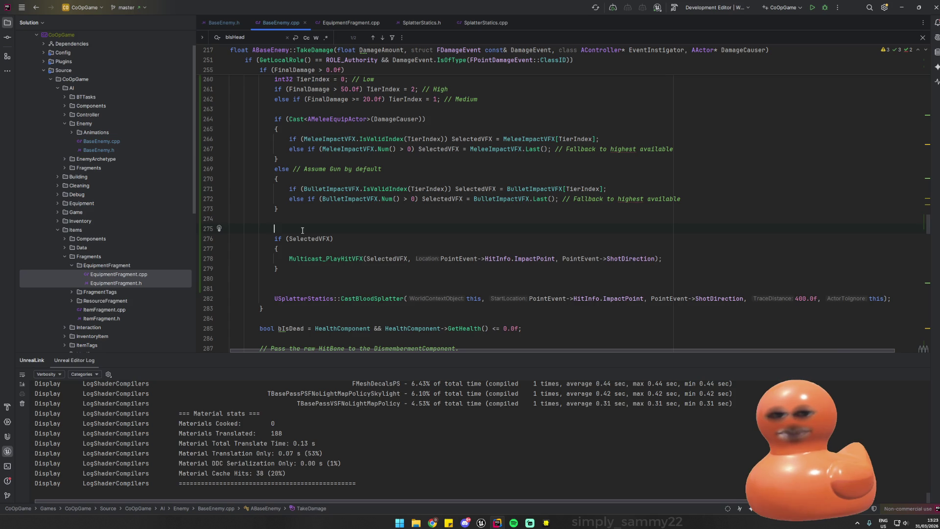
scroll(249, 204, up, 4)
- Set a breakpoint on the SelectedVFX declaration line, then go to HeadshotExplosionVFX's declaration
click(207, 190)
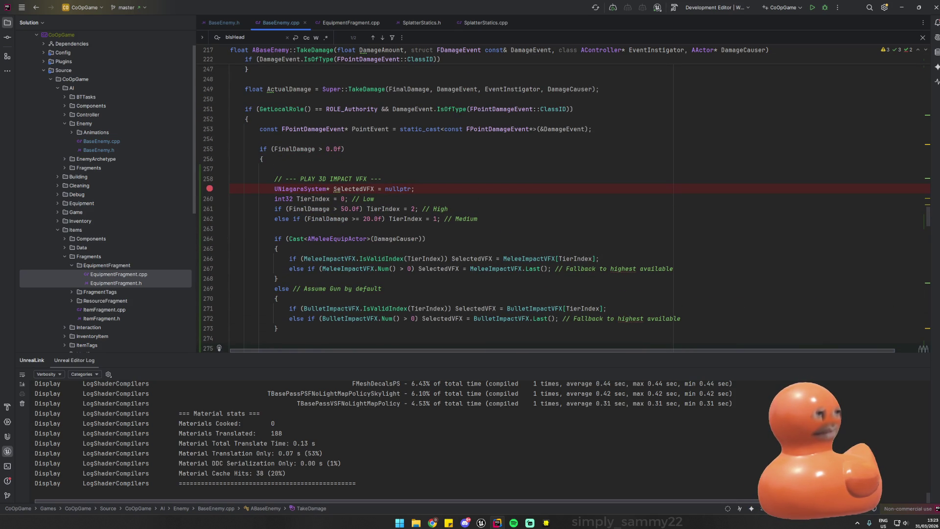
scroll(296, 266, down, 5)
key(Down)
key(Down)
key(Down)
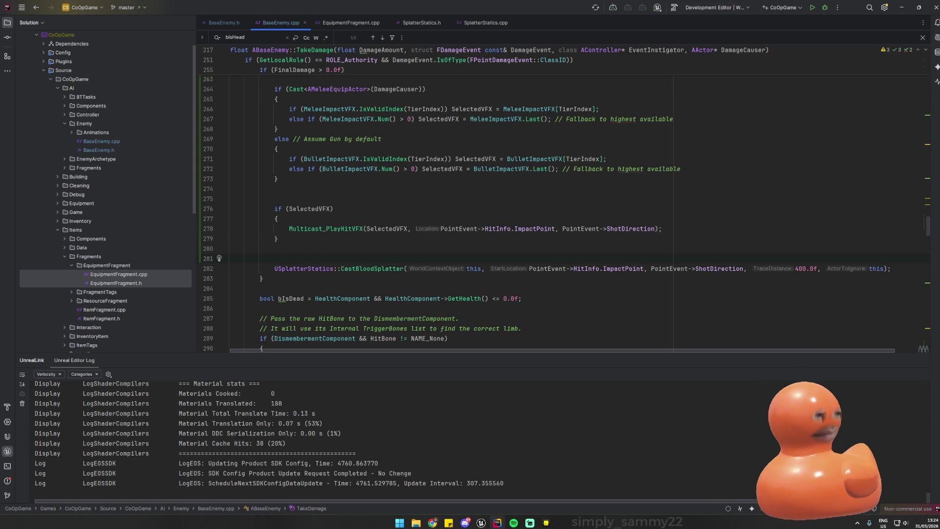
scroll(539, 218, down, 1)
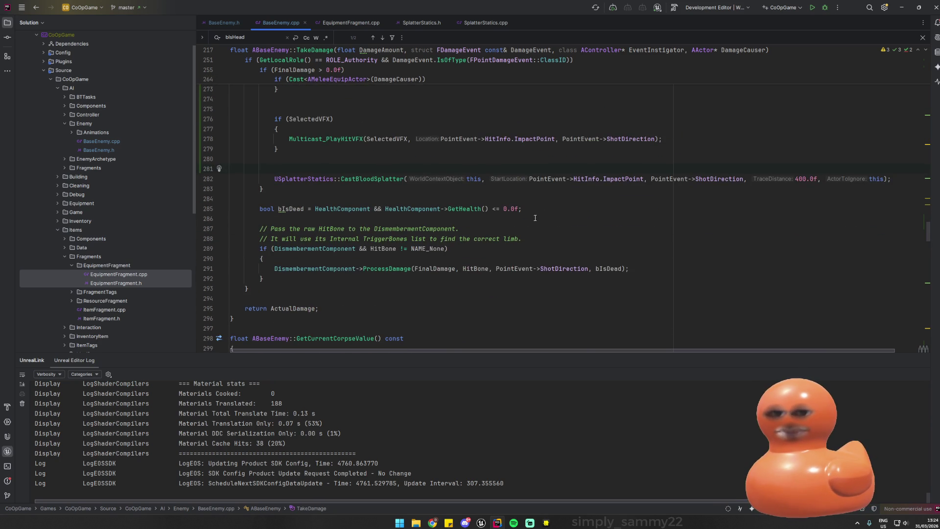
scroll(524, 221, up, 10)
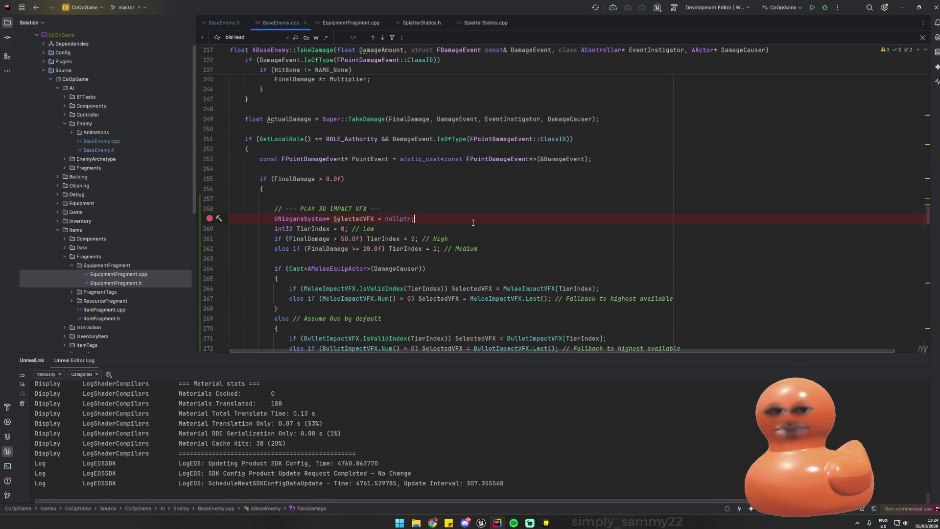
scroll(472, 194, up, 5)
ctrl+click(405, 263)
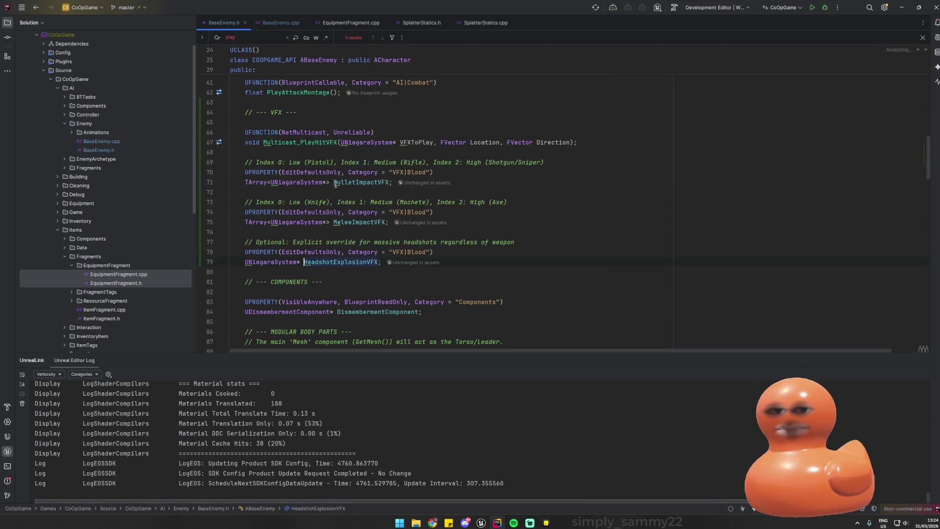
- Delete the HeadshotExplosionVFX property lines from BaseEnemy.h and go back to BaseEnemy.cpp
drag(405, 263, 168, 239)
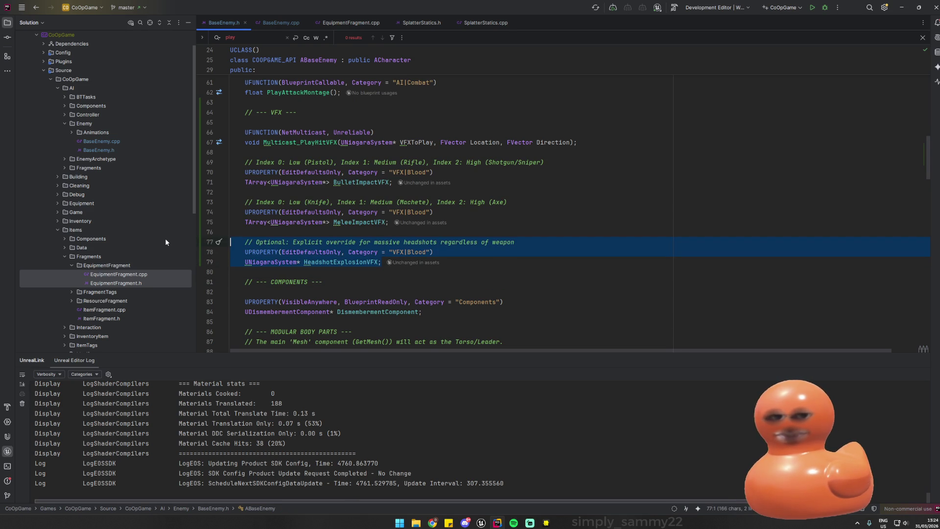
key(BackSpace)
key(BackSpace)
key(BackSpace)
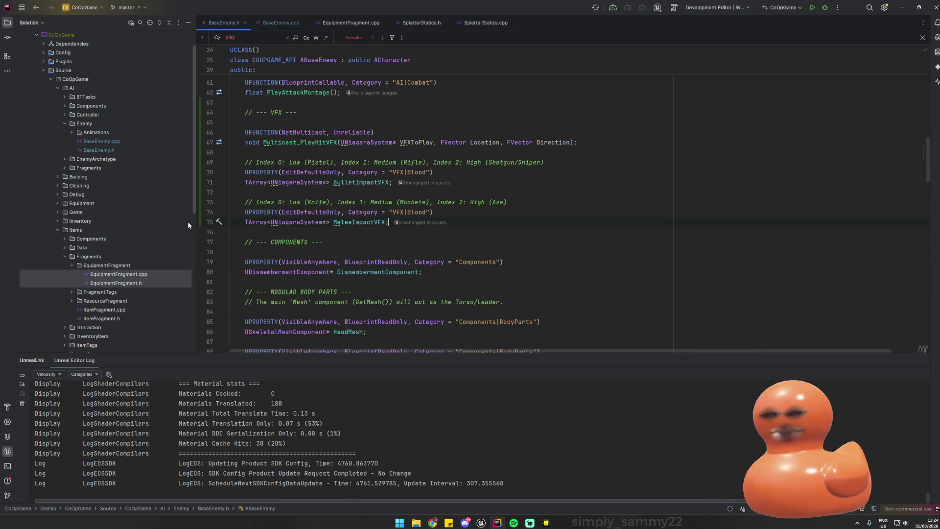
key(Up)
key(End)
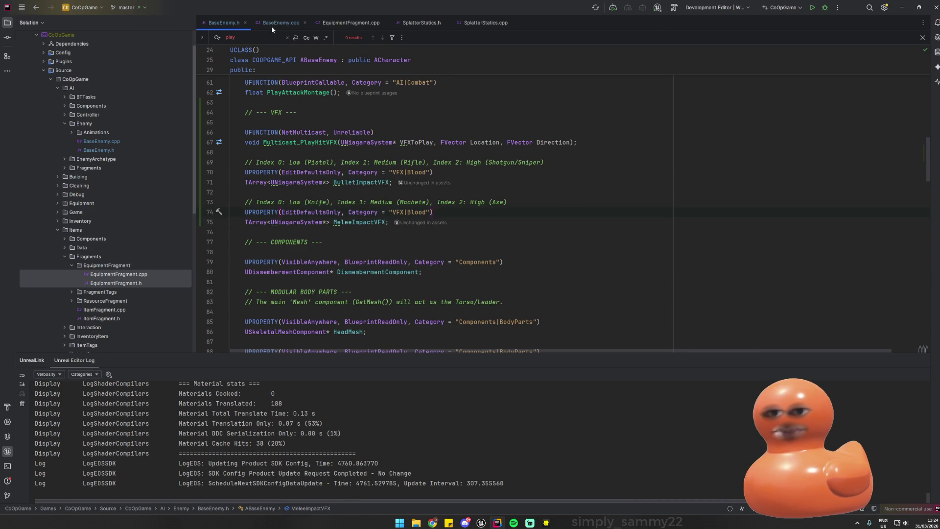
click(274, 23)
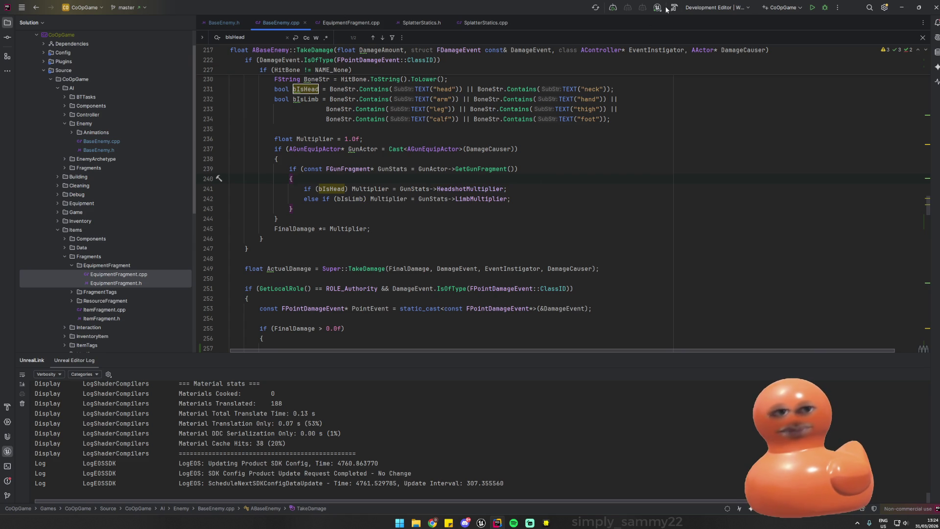
- Bring the Unreal Editor window forward and close it
click(497, 522)
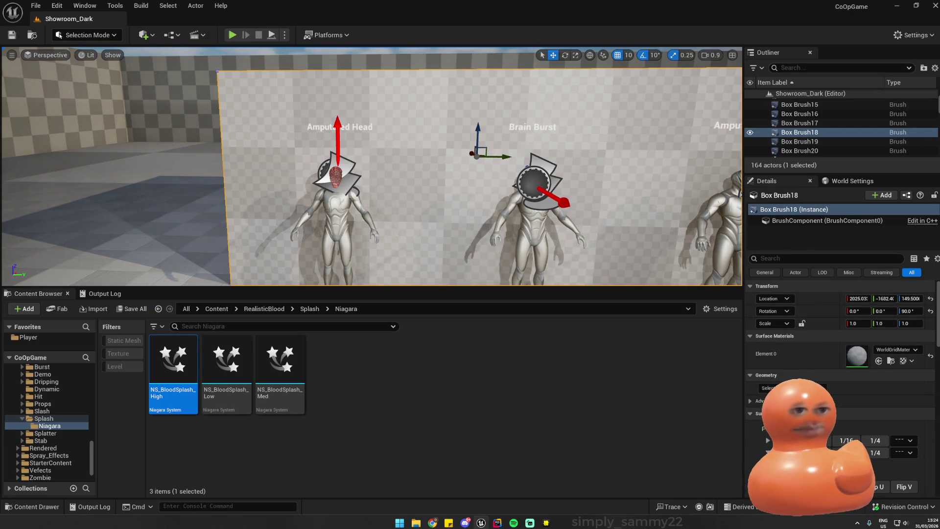
click(896, 5)
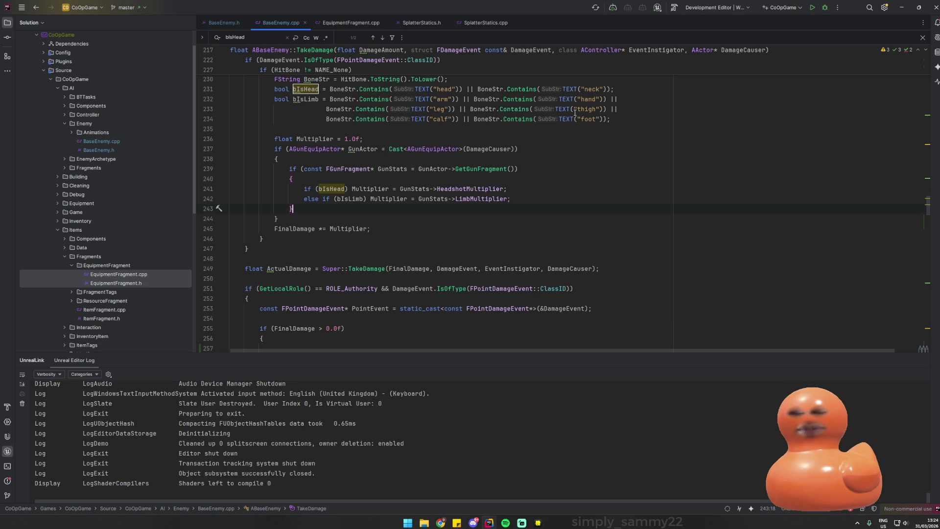
- Trigger a Live Coding recompile of CoOpGame with Ctrl+Alt+F11 and review its log
key(ctrl+alt+F11)
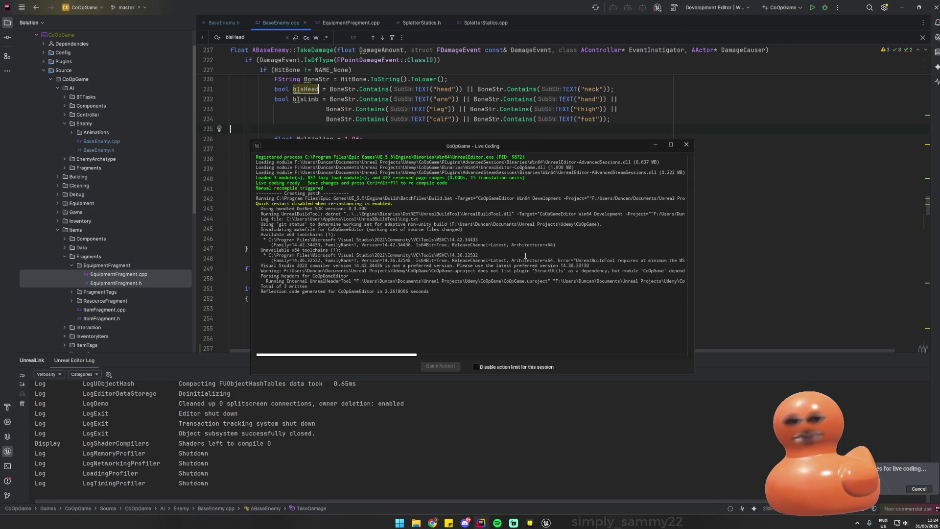
click(546, 523)
click(546, 523)
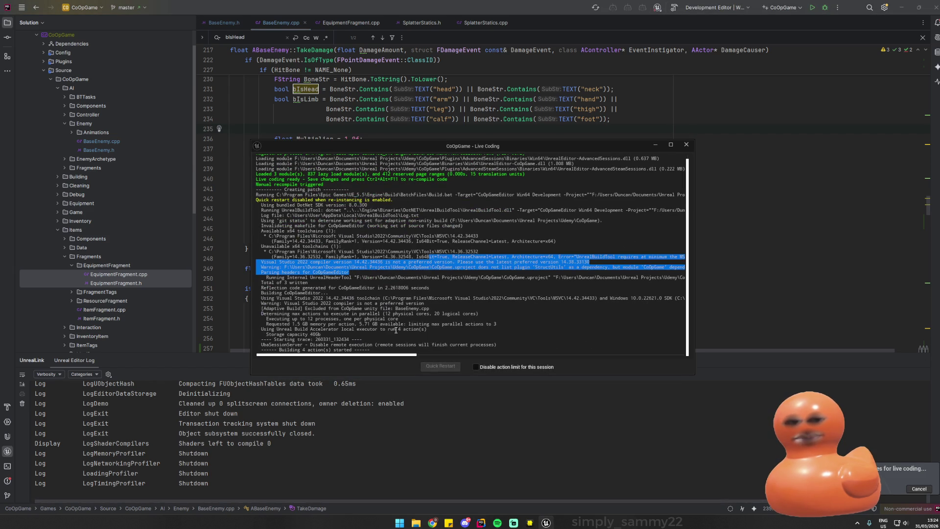
click(404, 319)
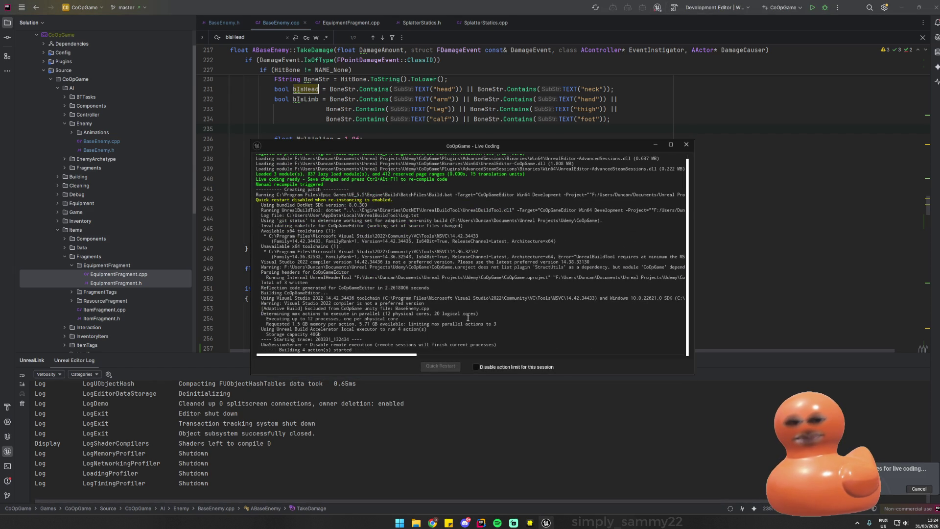
click(538, 278)
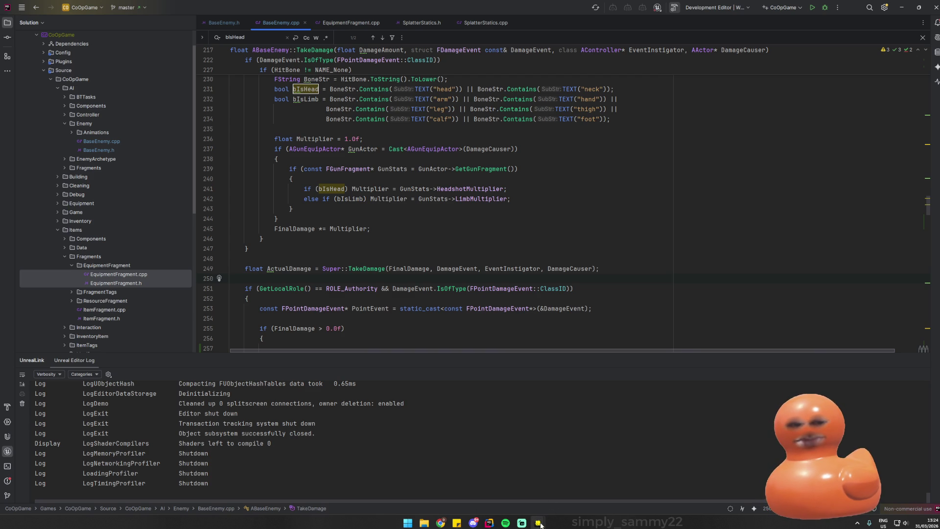
- Build the solution with Ctrl+Shift+B until it succeeds, then launch CoOpGame under the debugger
mouse_move(537, 522)
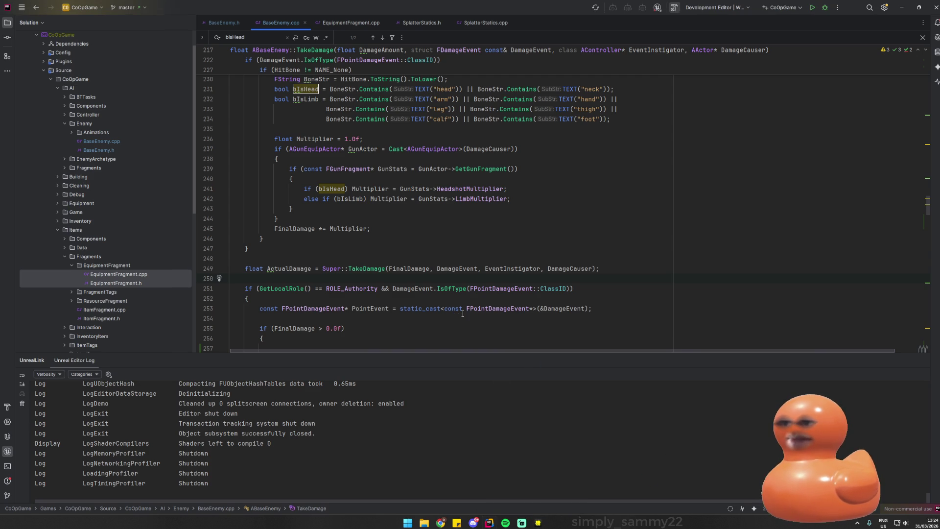
key(ctrl+shift+b)
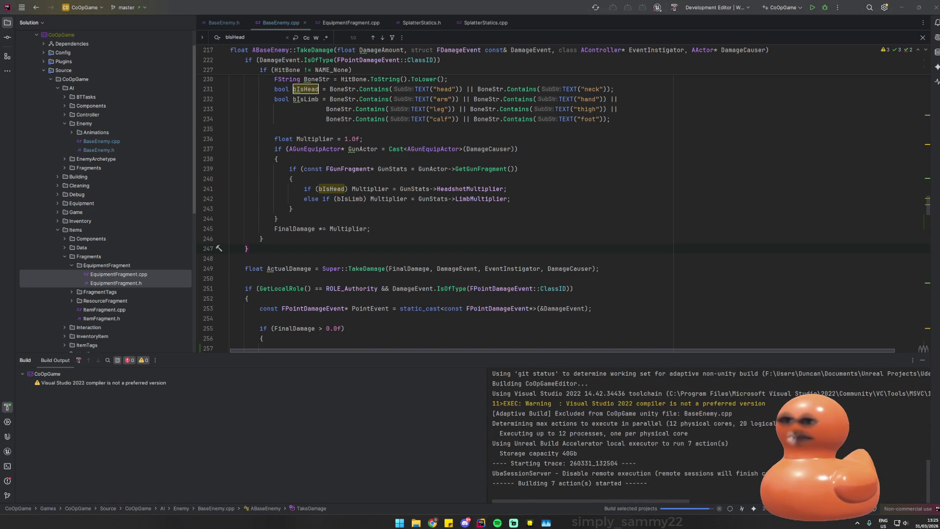
key(Up)
key(Up)
key(Up)
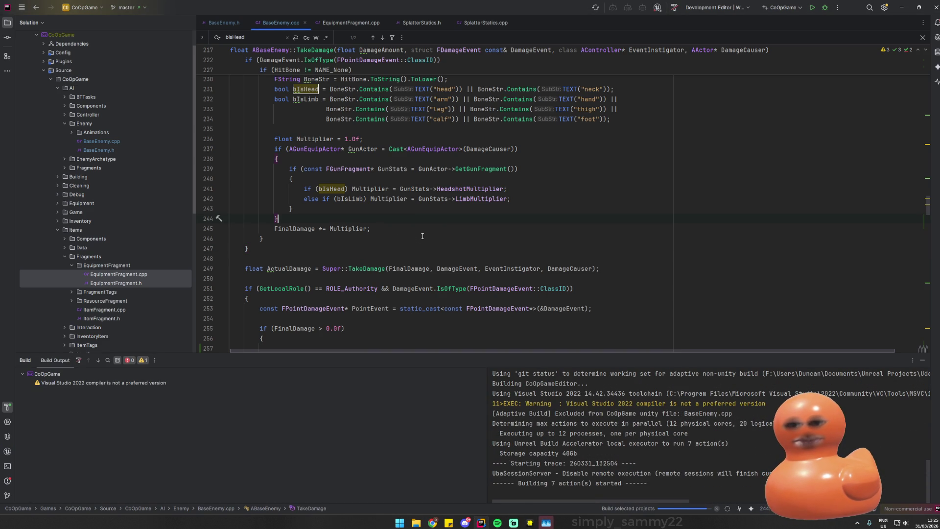
scroll(416, 232, down, 4)
scroll(454, 245, up, 5)
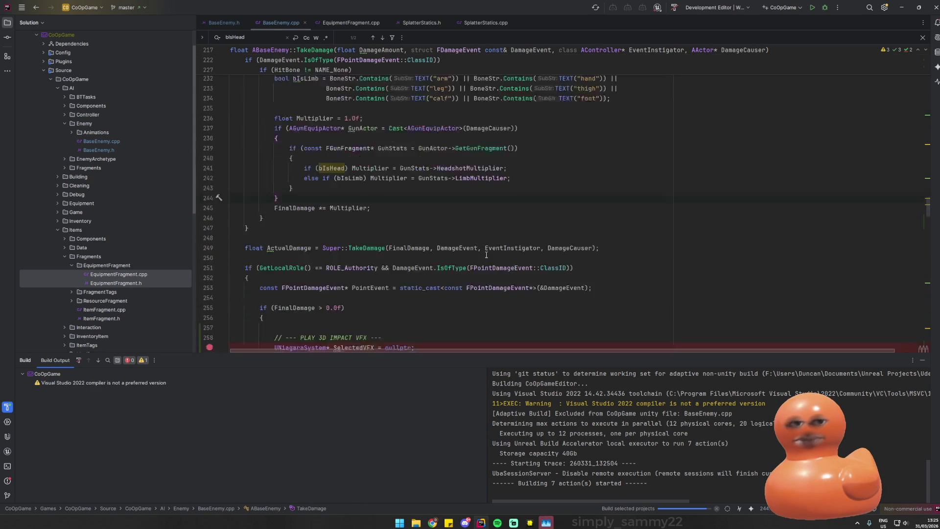
scroll(455, 245, down, 5)
click(455, 249)
click(662, 484)
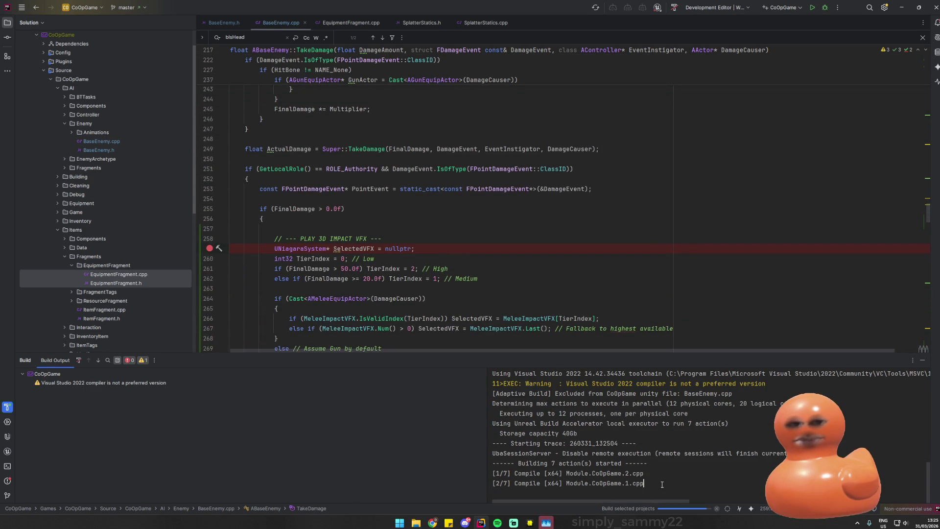
scroll(356, 290, down, 2)
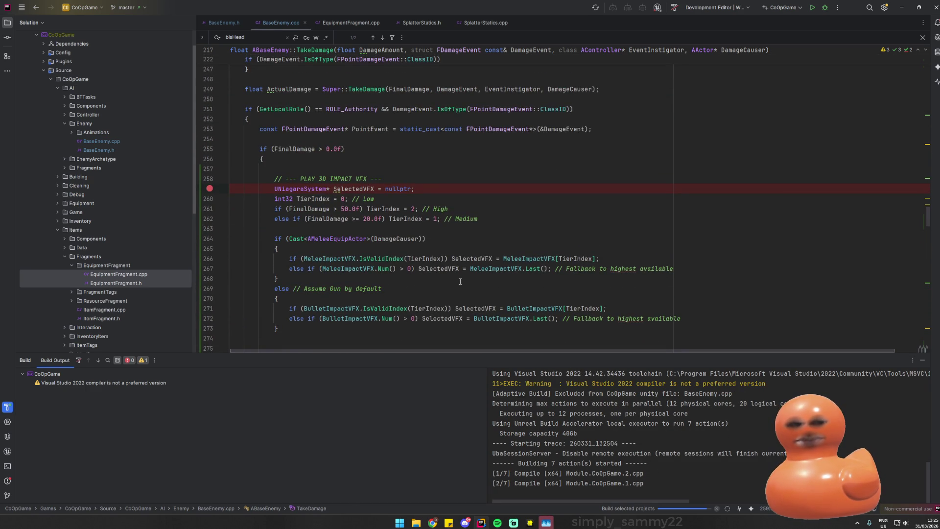
scroll(339, 303, down, 2)
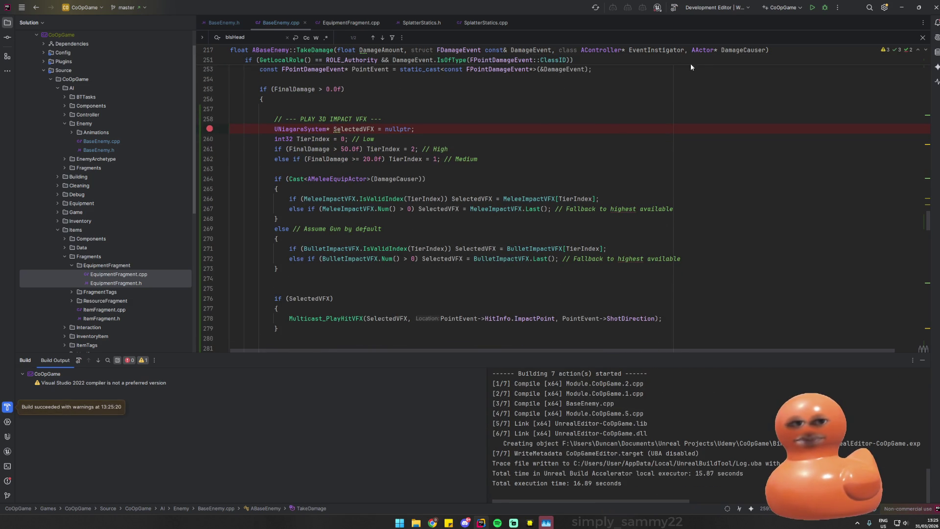
click(823, 13)
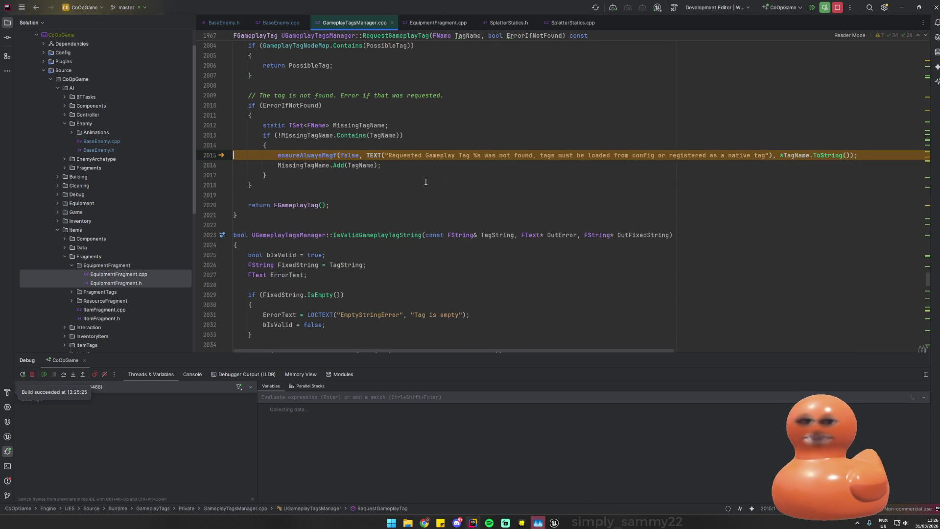
- Resume past the gameplay tag ensure, mute all breakpoints, close GameplayTagsManager.cpp, and switch to Unreal
click(449, 175)
click(826, 4)
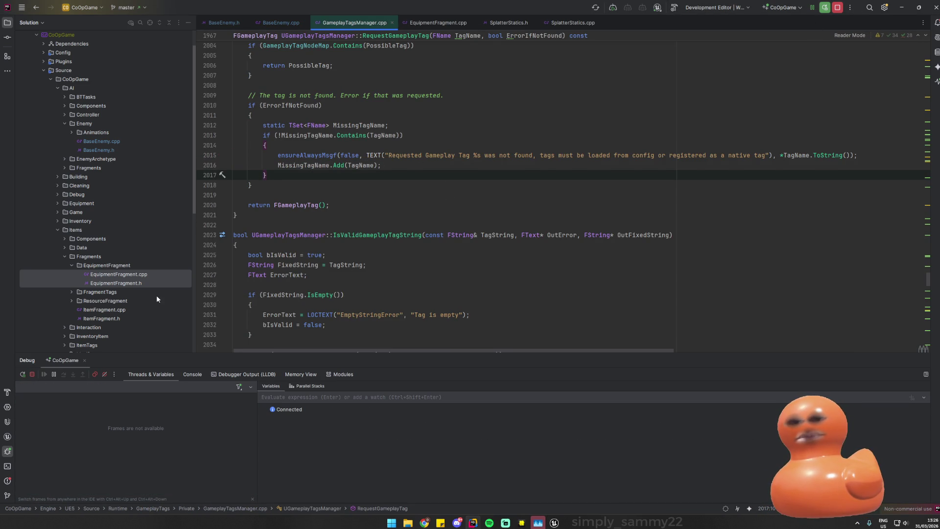
click(105, 374)
key(Down)
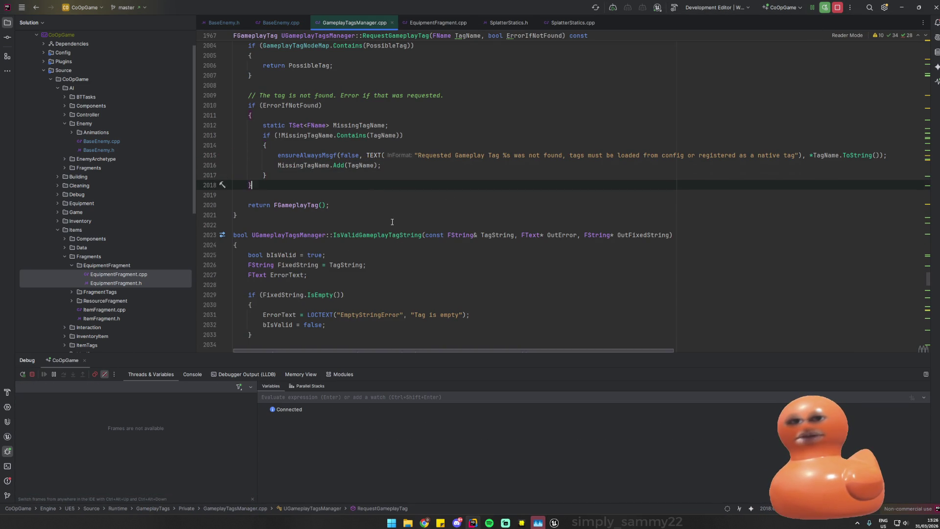
key(ctrl+F4)
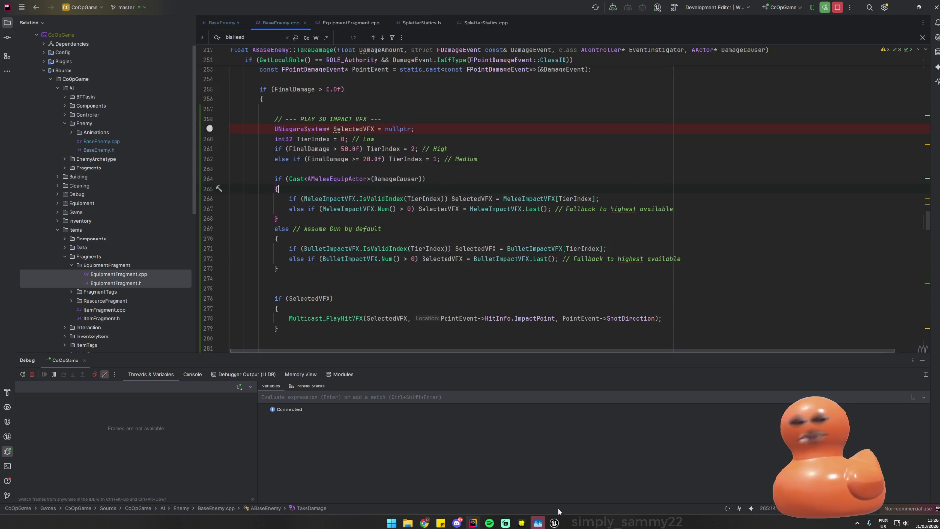
click(554, 522)
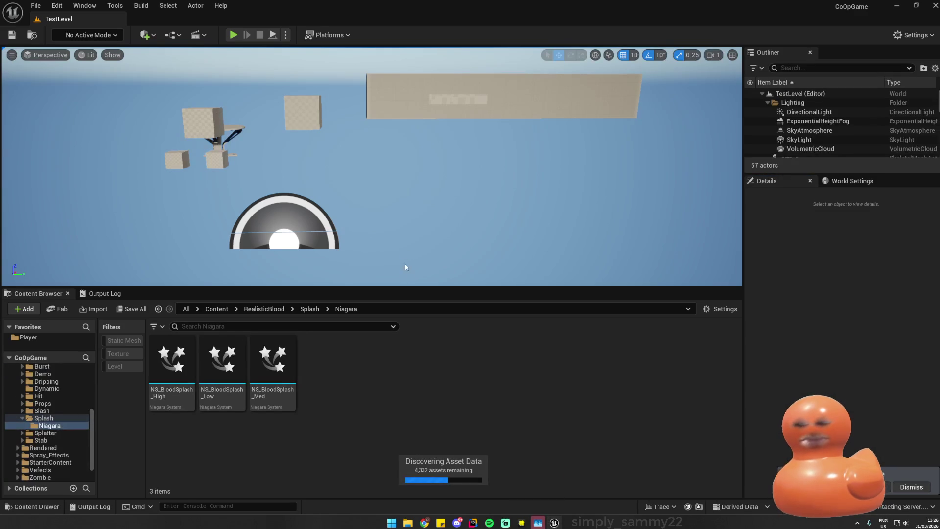
- Open the Demo_1 level and edit the BP_CommonZombie Blueprint of the doorway zombie
click(36, 5)
click(59, 27)
double_click(494, 198)
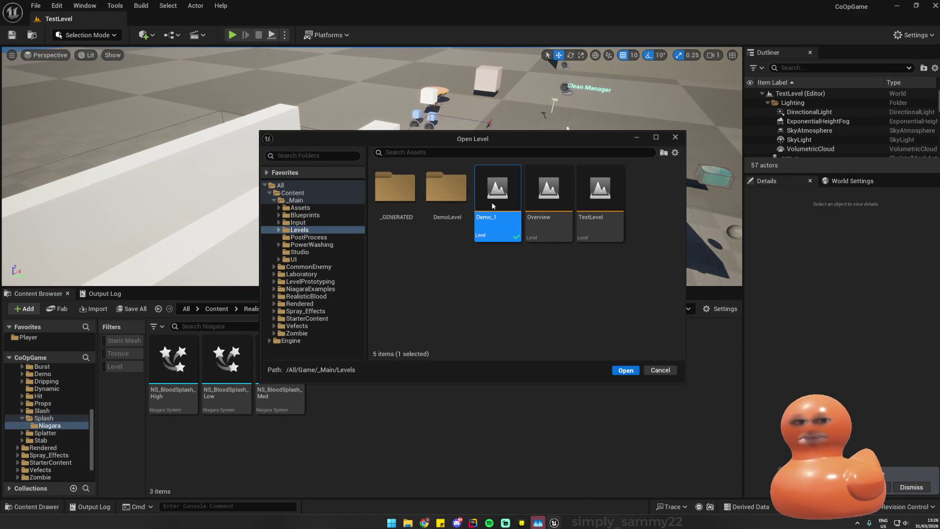
click(297, 127)
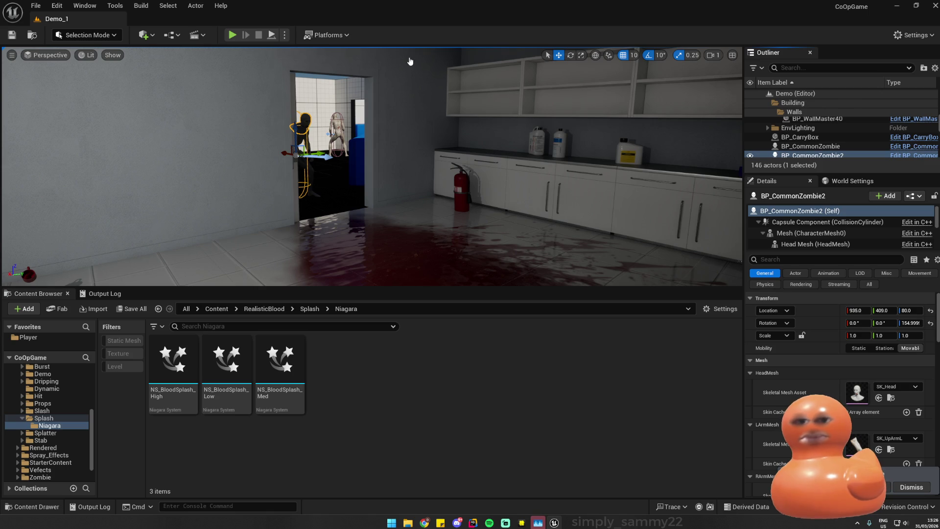
click(906, 145)
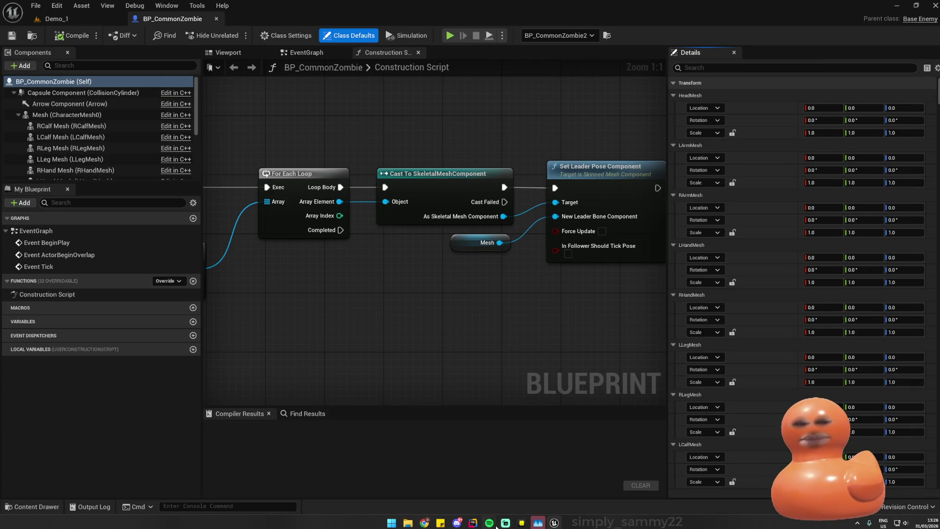
- Copy BulletImpactVFX from BaseEnemy.h, search the Blueprint defaults for it, and add one element
click(473, 522)
key(ctrl+Tab)
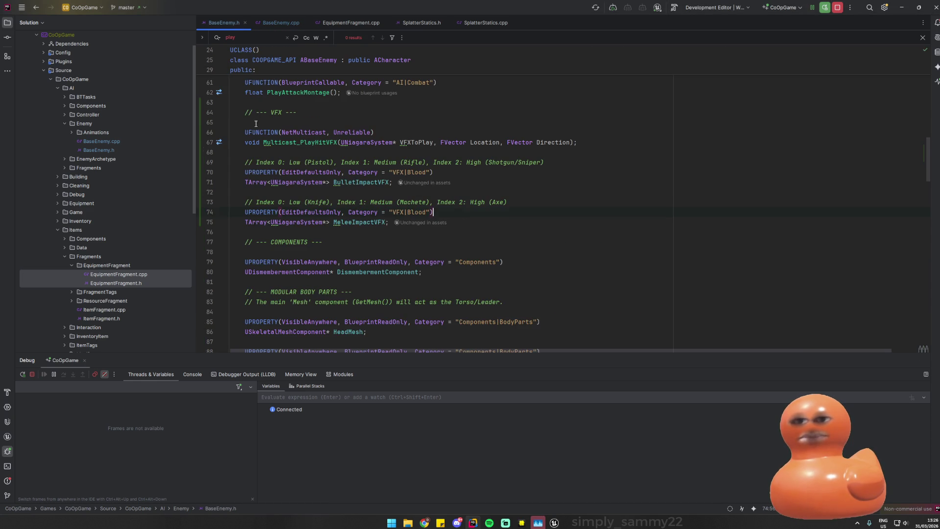
double_click(355, 182)
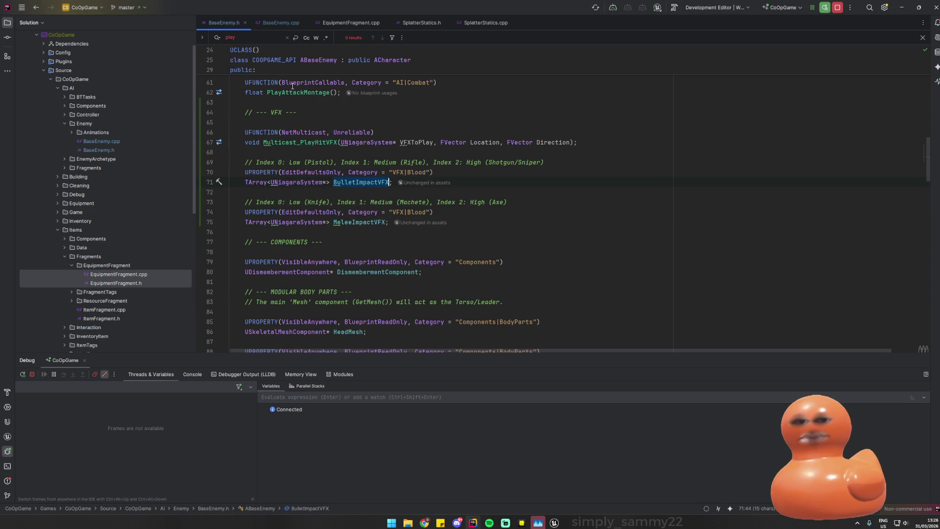
key(ctrl+Tab)
key(alt+Tab)
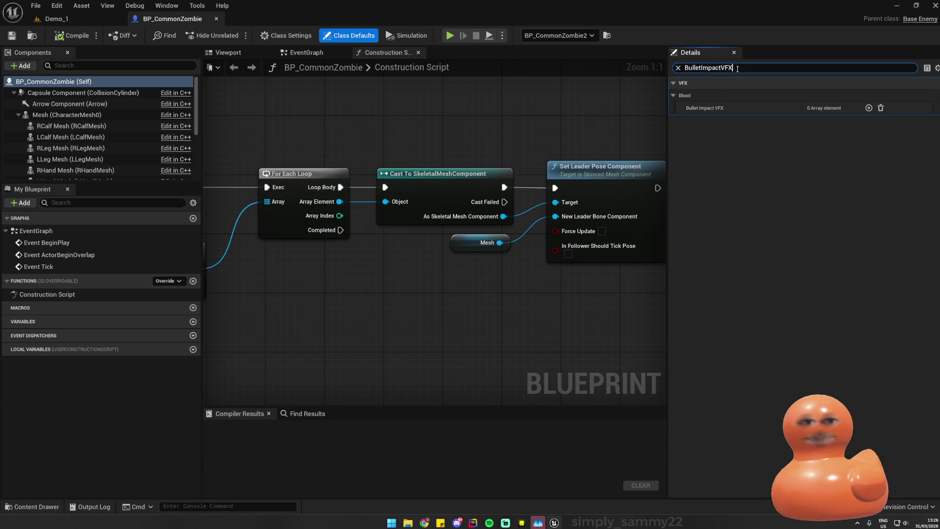
click(869, 108)
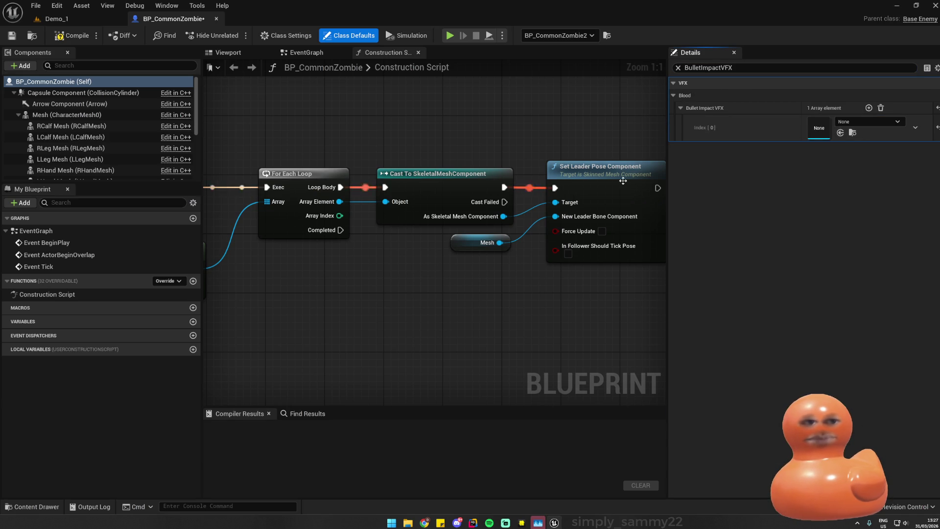
- Browse the Content Browser to RealisticBlood > Hit > Niagara from the Demo_1 level
click(69, 18)
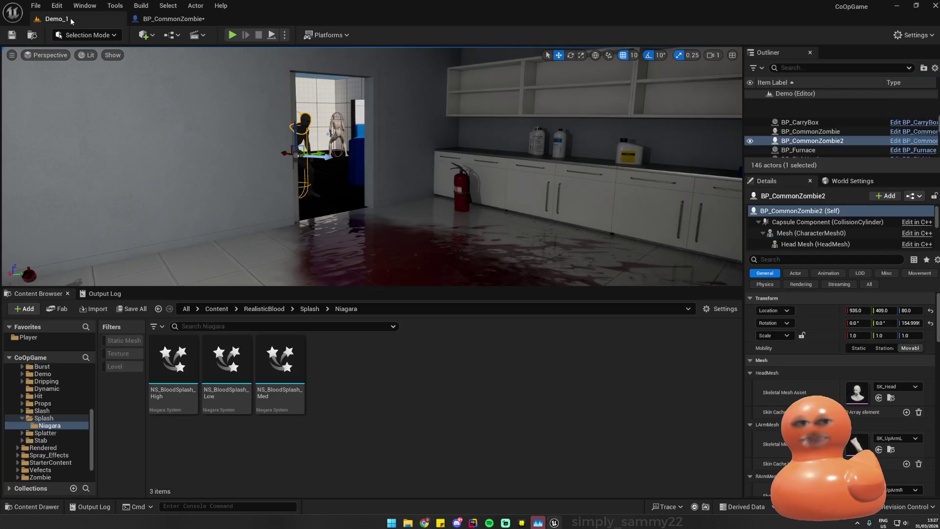
drag(245, 225, 241, 213)
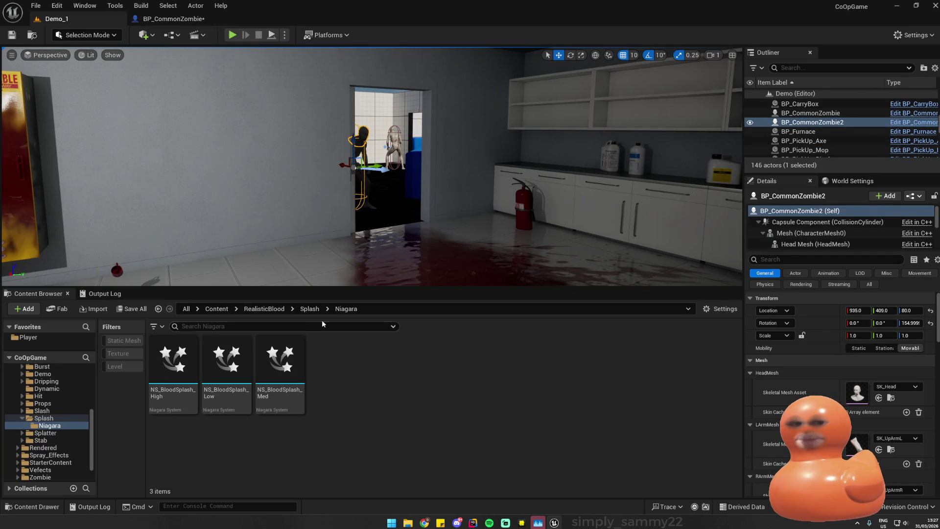
click(309, 309)
click(264, 308)
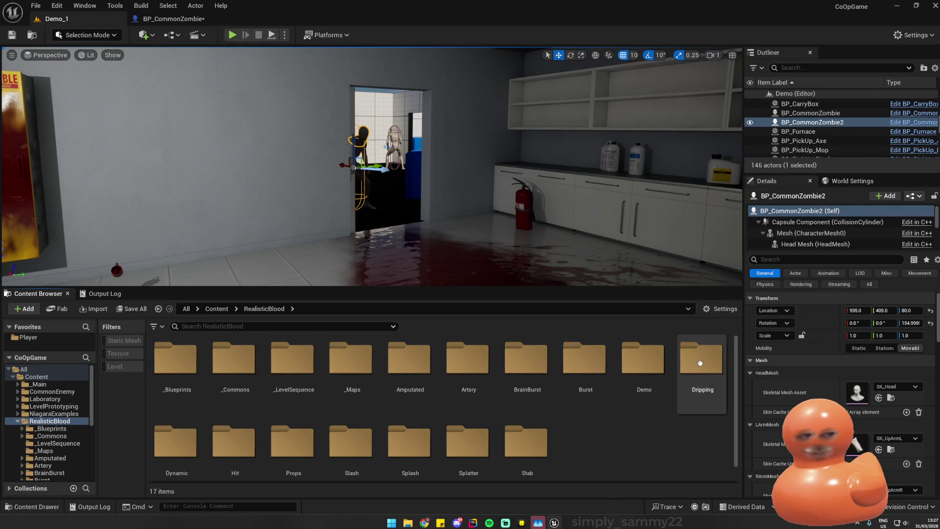
scroll(703, 363, down, 1)
double_click(235, 434)
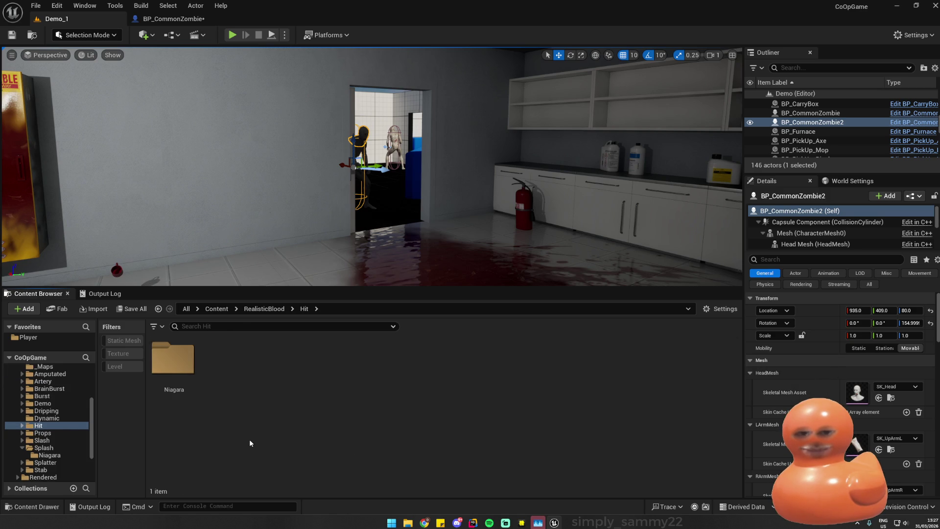
key(alt+Left)
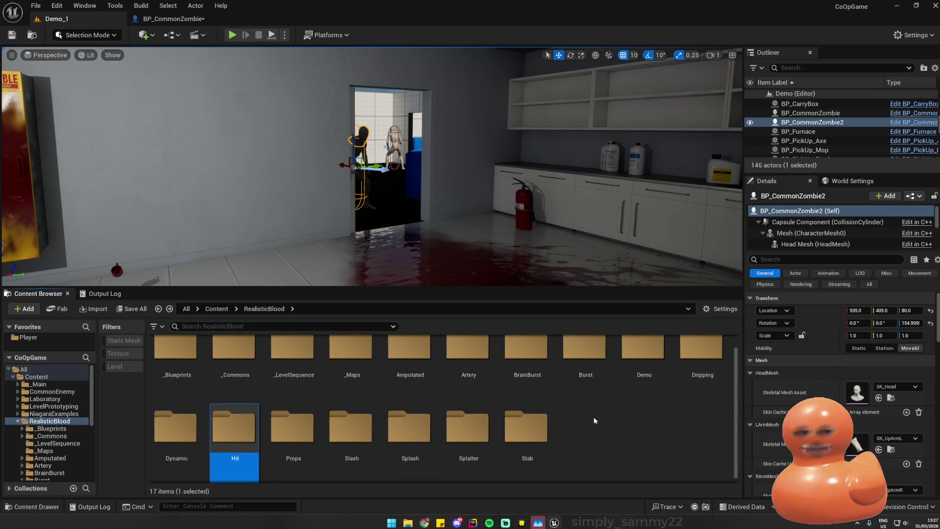
double_click(230, 444)
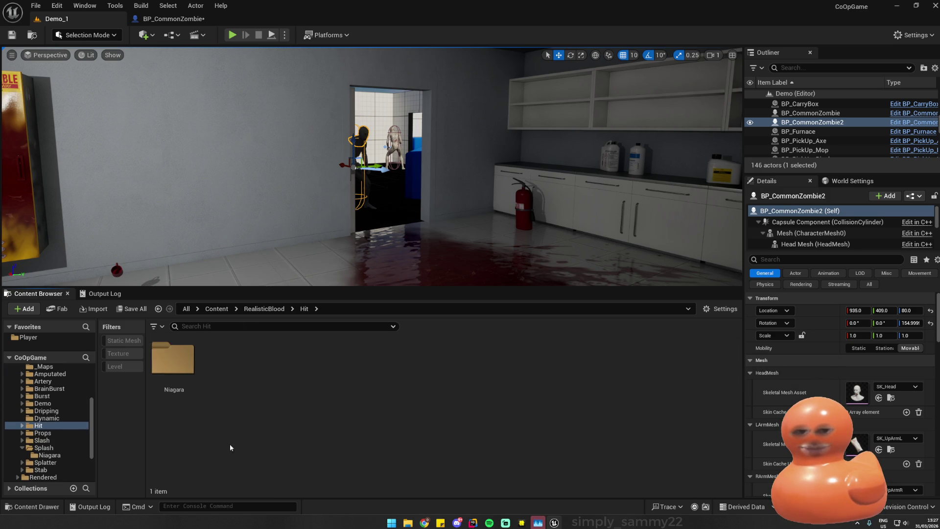
double_click(172, 360)
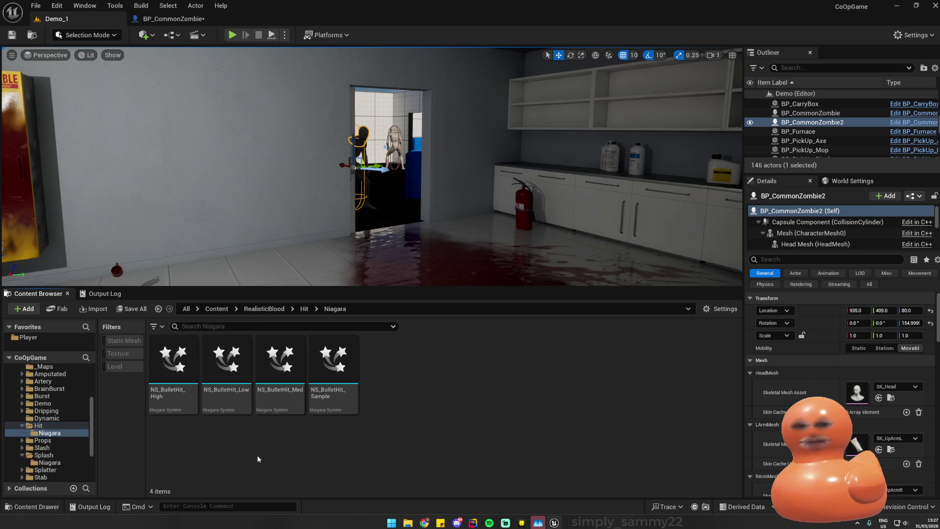
- Preview NS_BulletHit_Sample, then select NS_BulletHit_High, Low and Med
click(333, 362)
double_click(333, 363)
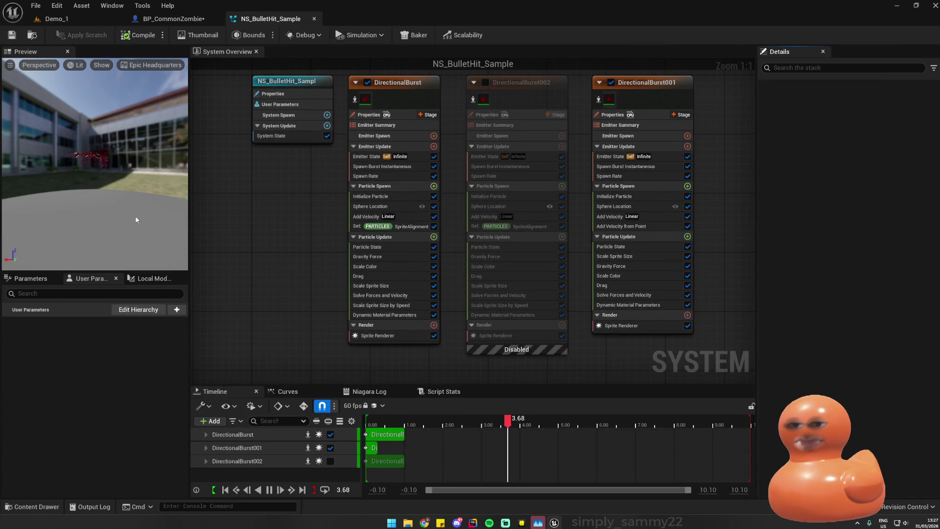
middle_click(249, 23)
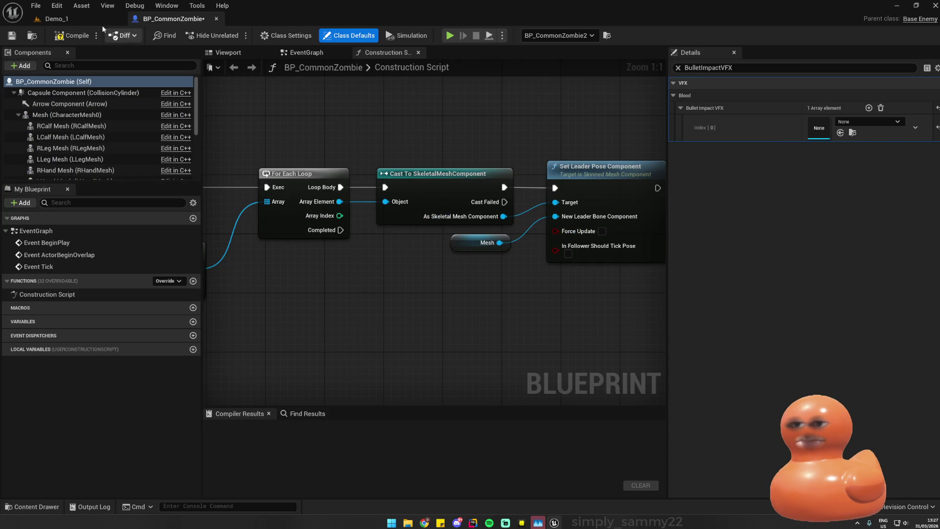
key(ctrl+Tab)
click(277, 372)
shift+click(176, 372)
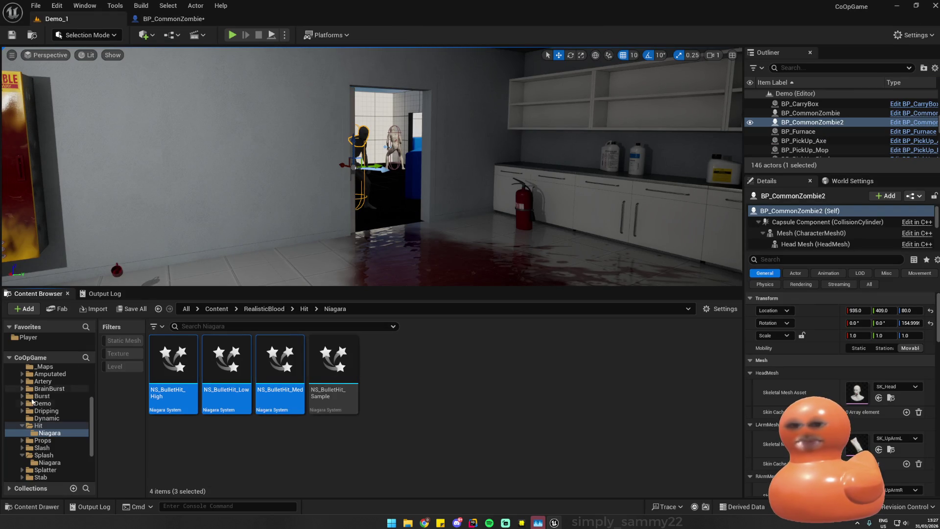
- Create a BloodSplatter folder inside _Main/Assets/VFX and open it
scroll(47, 422, up, 5)
click(24, 369)
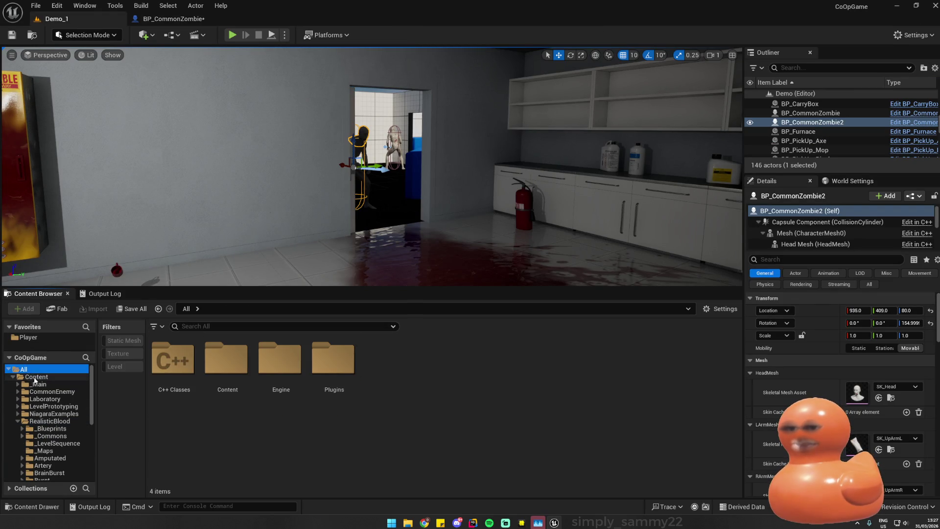
click(36, 376)
click(39, 384)
double_click(169, 370)
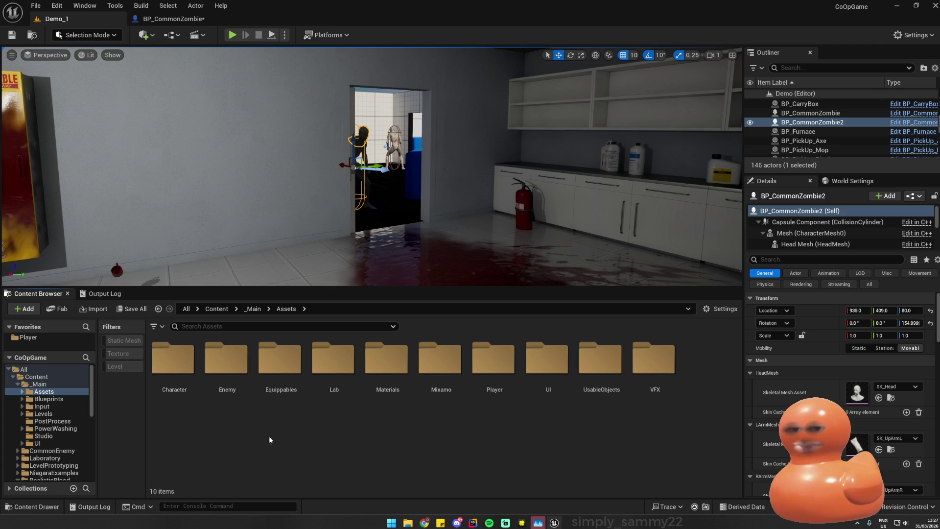
double_click(675, 367)
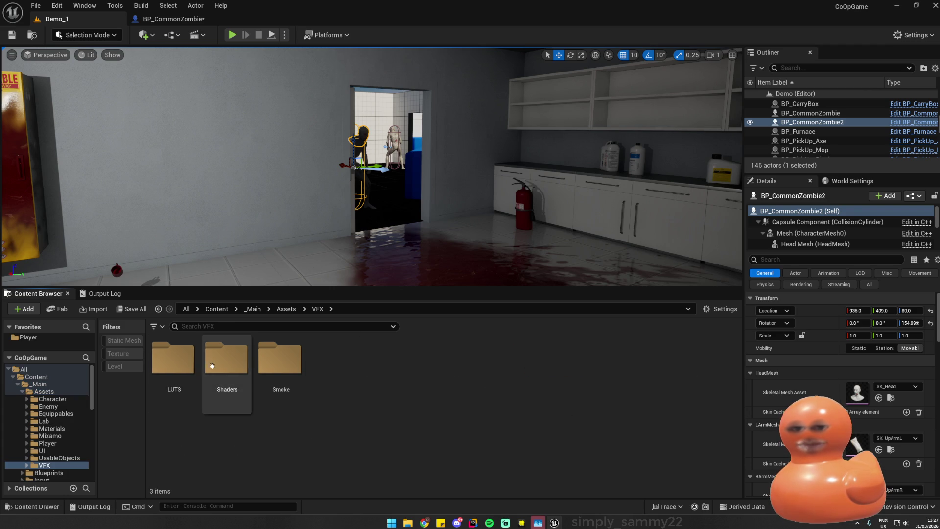
right_click(385, 381)
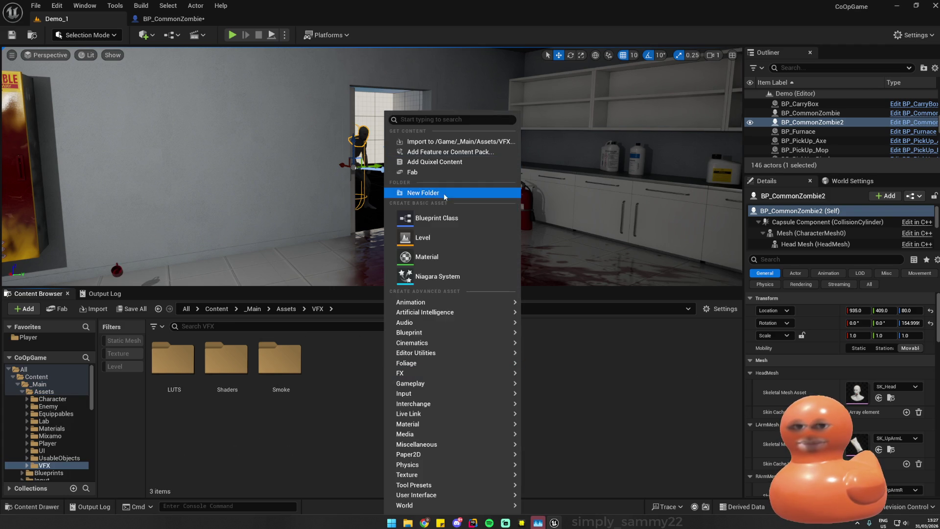
click(443, 193)
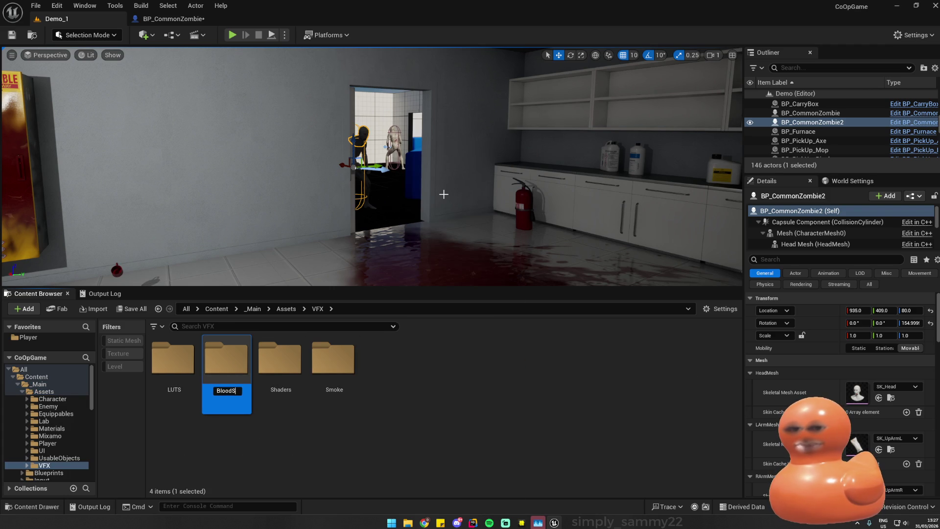
key(Return)
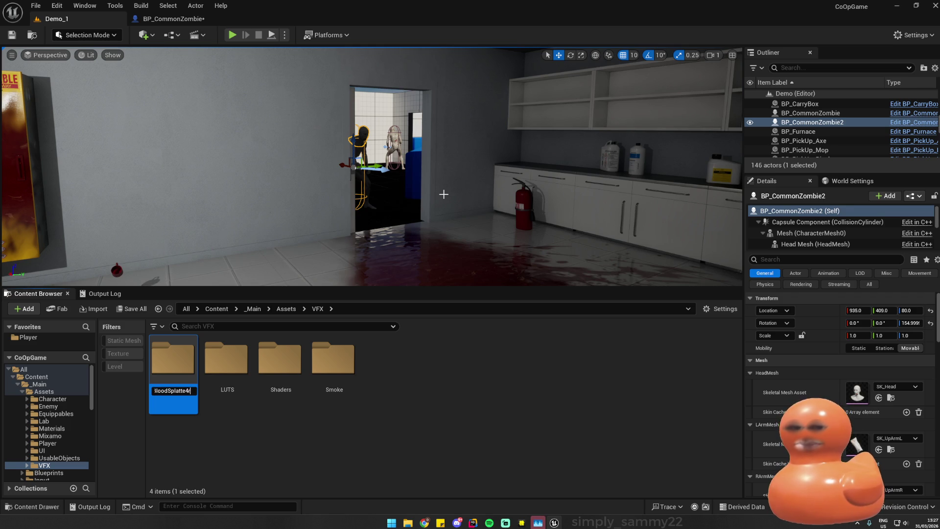
double_click(194, 360)
- Save copies of NS_BulletHit_High, Low and Med into BloodSplatter
key(ctrl+shift+s)
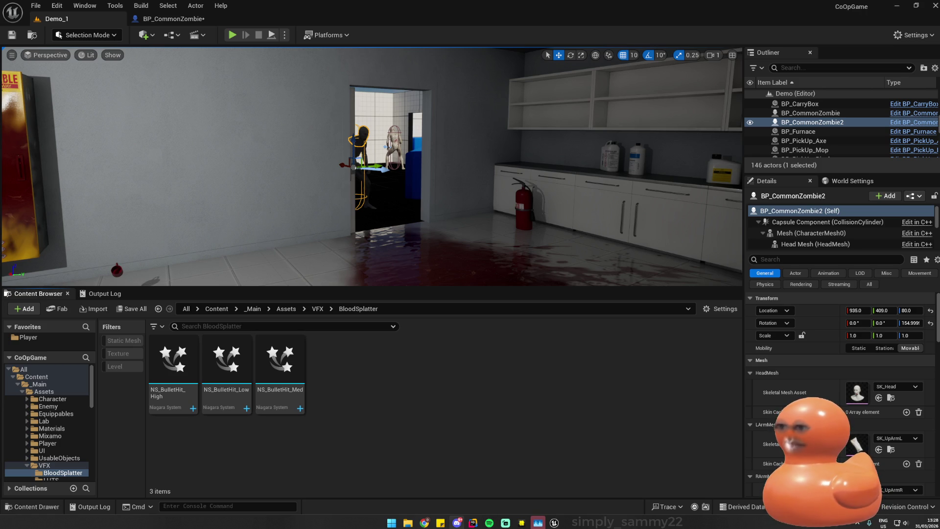
click(280, 384)
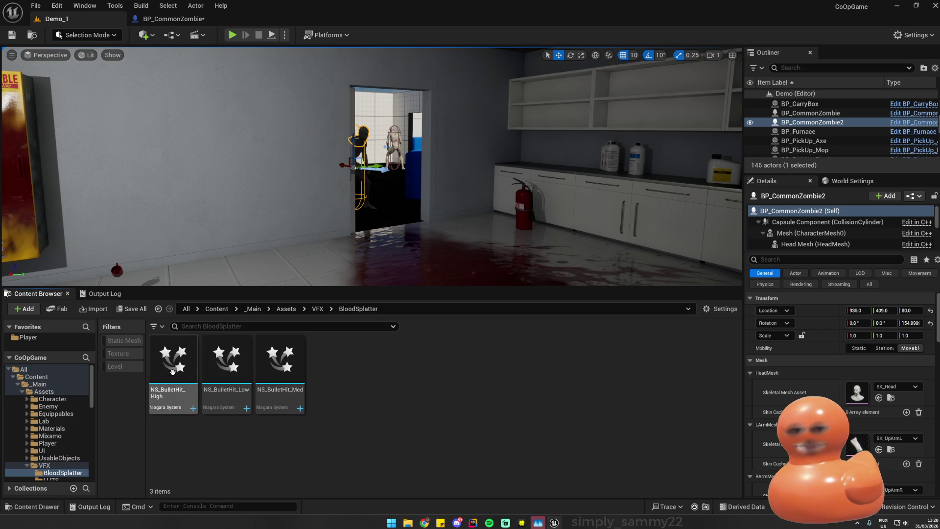
click(188, 19)
click(88, 18)
- Browse to the BloodSplatter folder and assign NS_BulletHit_Low to the first Bullet Impact VFX slot
click(425, 307)
click(174, 18)
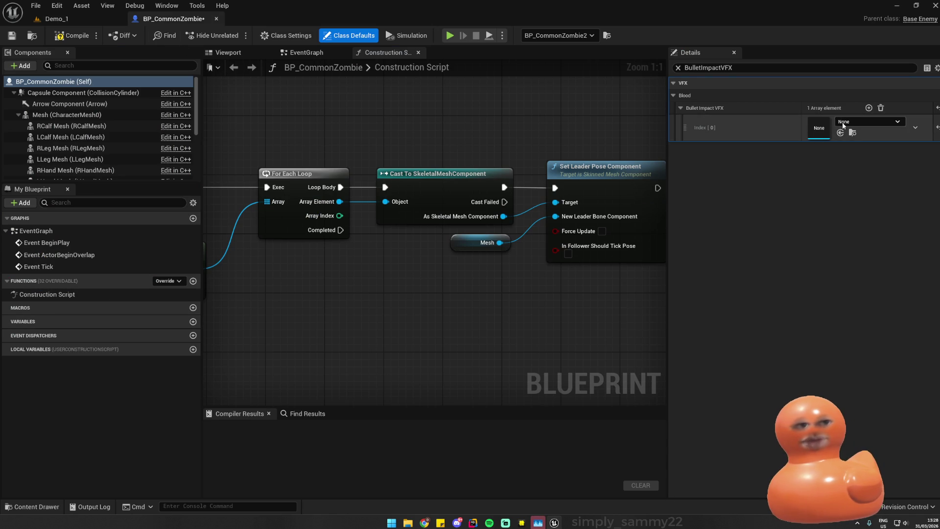
click(44, 507)
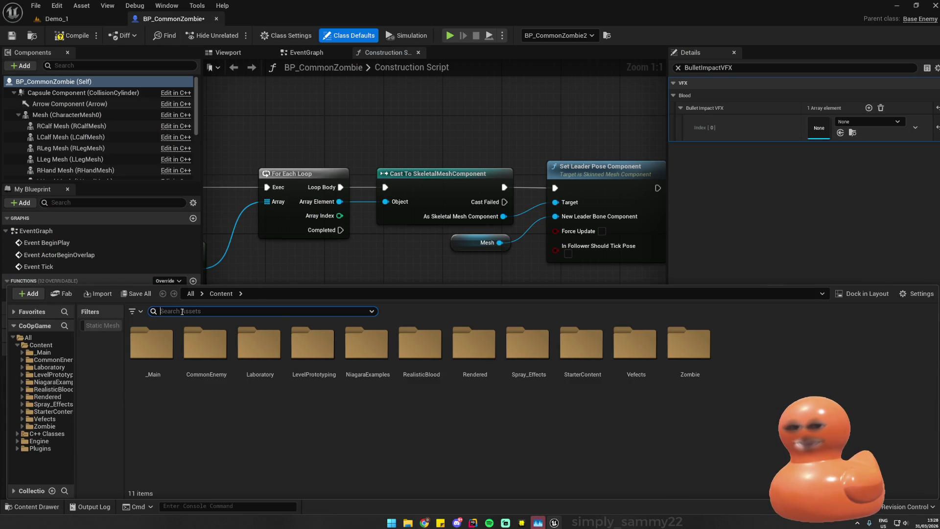
text(/All/Game/_Main/Assets/VFX/BloodSplatter)
key(Return)
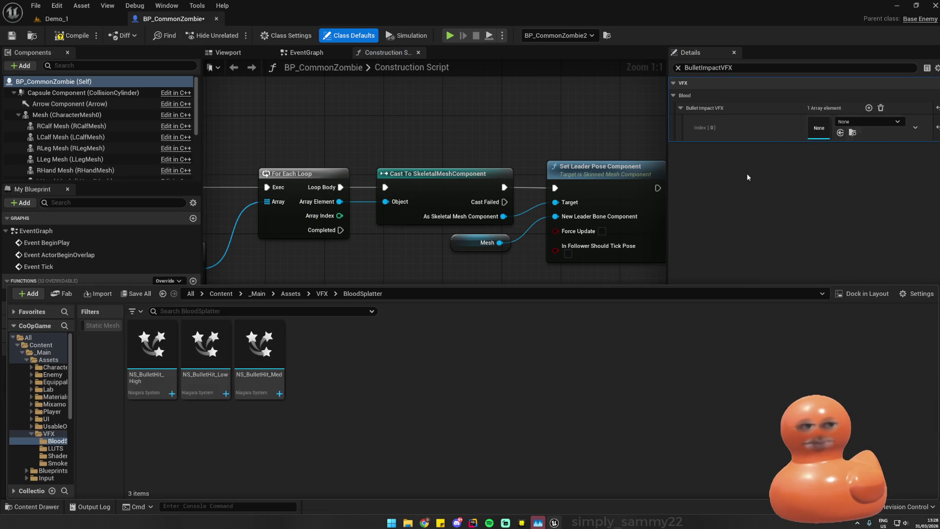
click(206, 346)
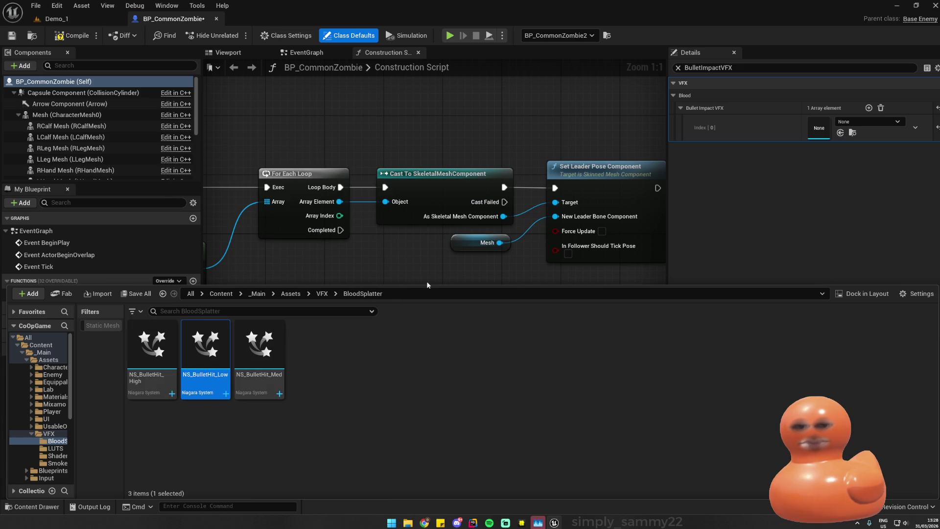
click(842, 133)
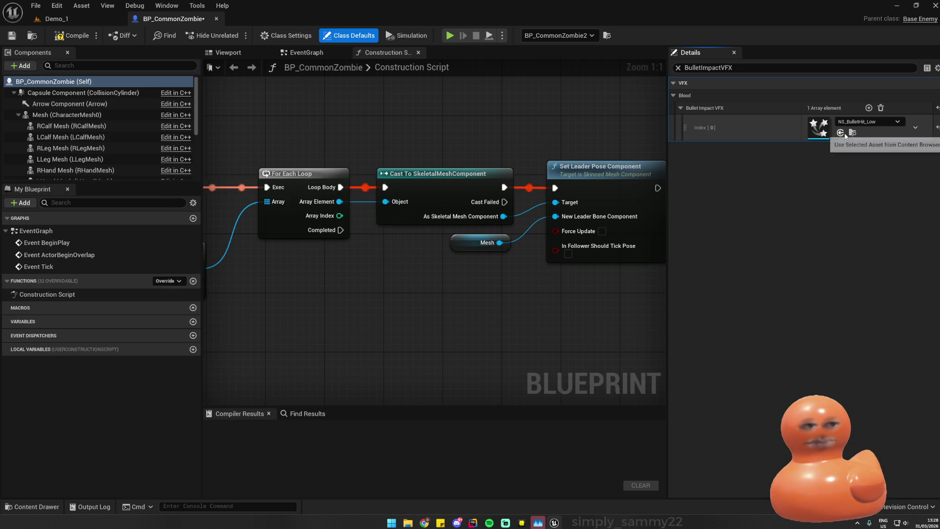
- Add two more Bullet Impact VFX slots and assign NS_BulletHit_Med to the second
click(868, 108)
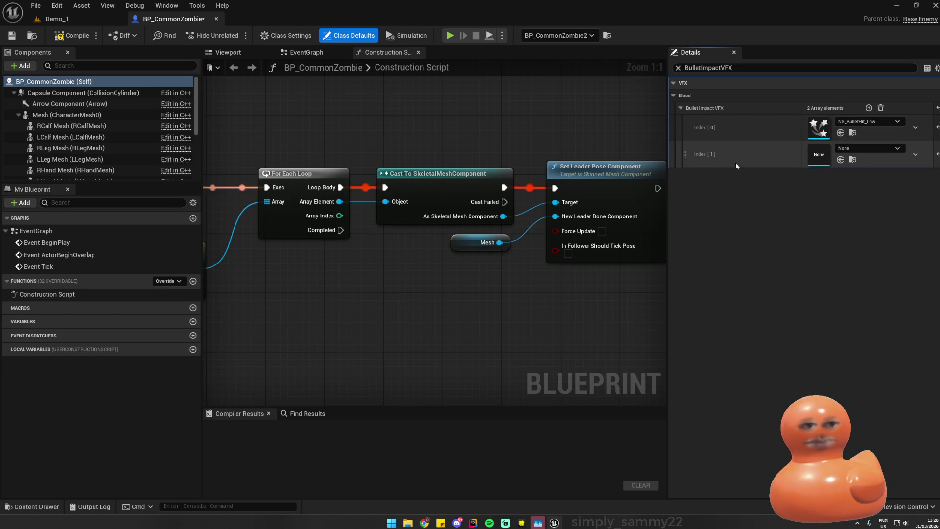
click(49, 506)
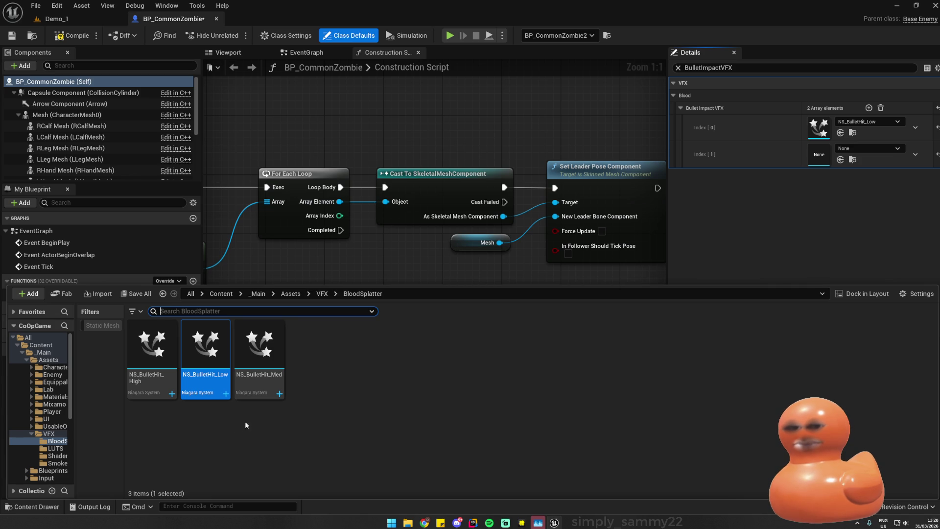
click(258, 348)
click(840, 160)
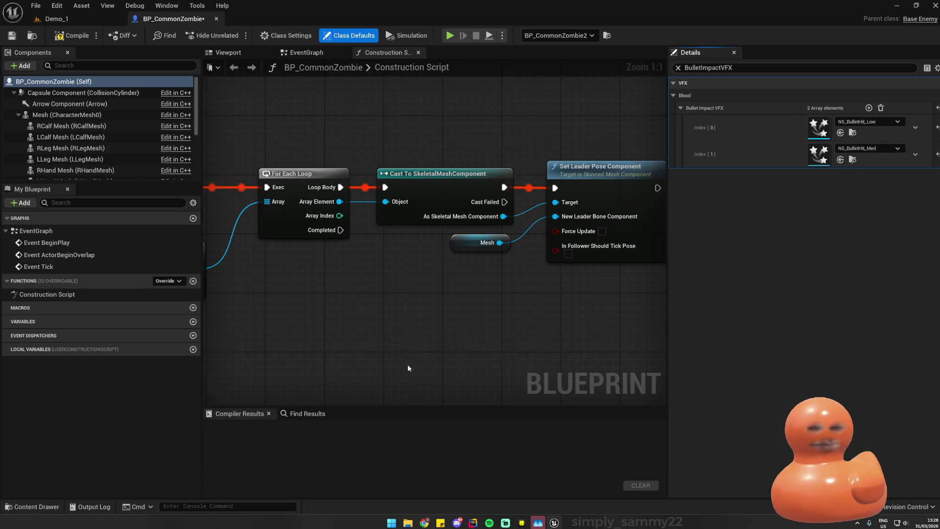
click(868, 108)
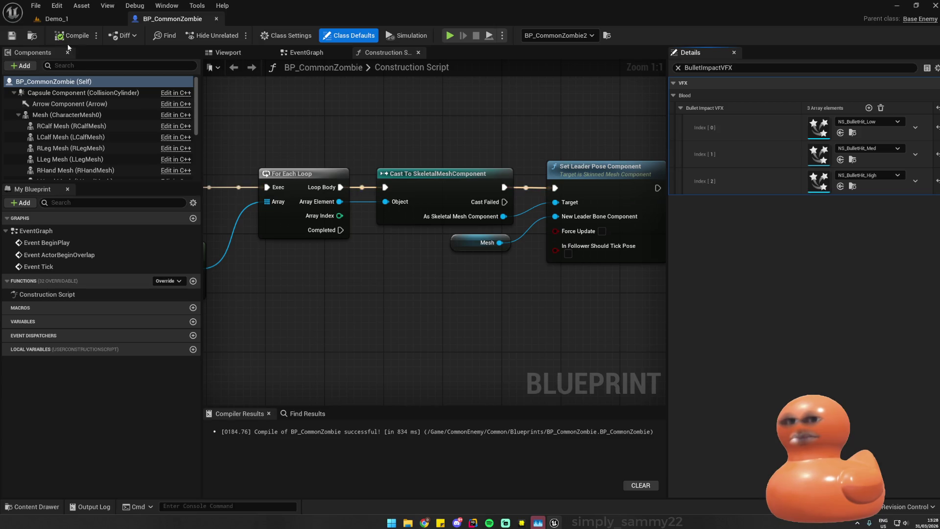
click(58, 19)
- Start and stop two brief play-tests of the lab level
key(alt+p)
key(w)
key(w)
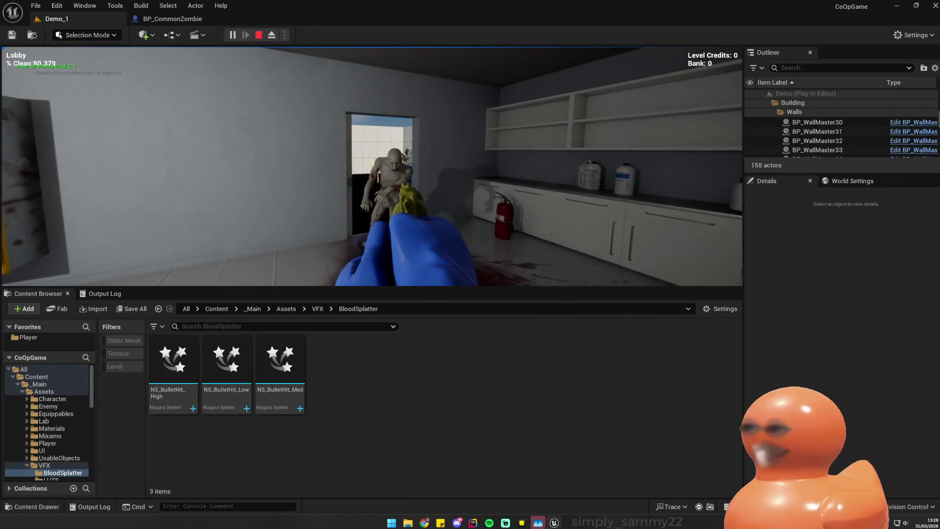
key(Escape)
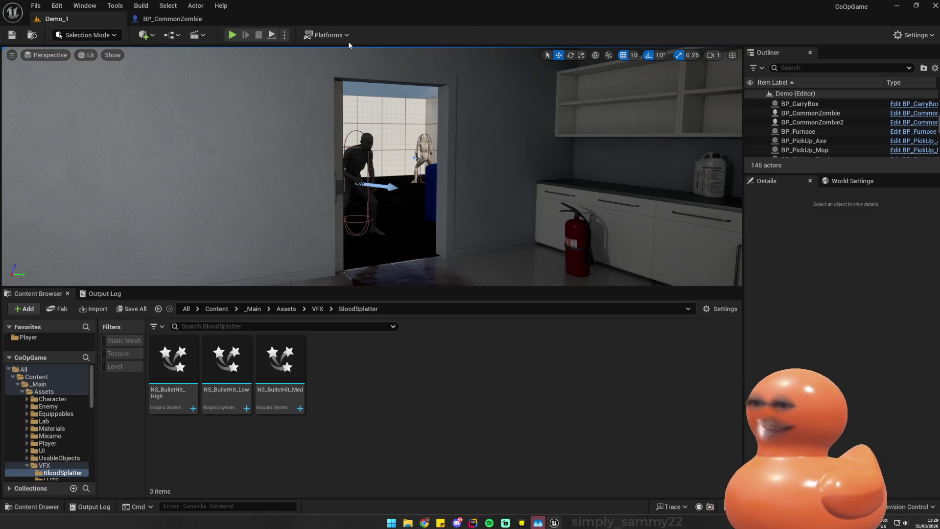
click(232, 35)
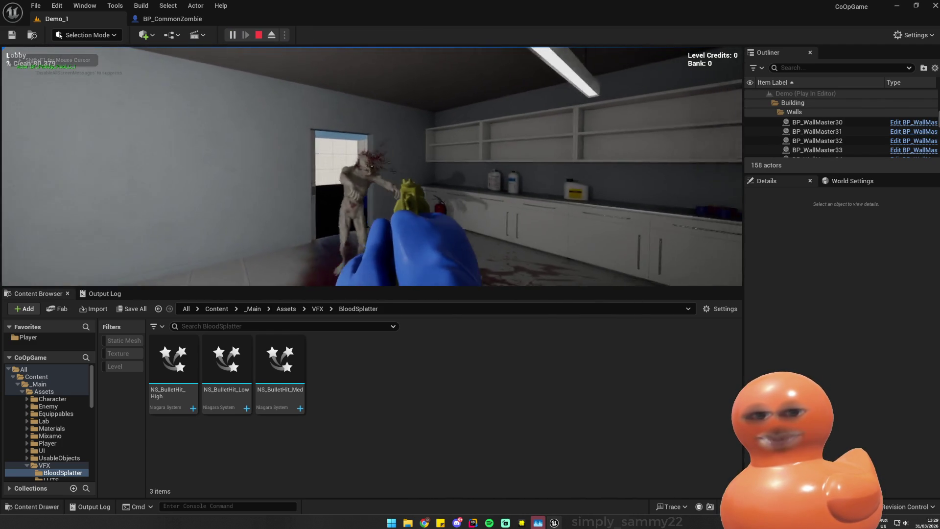
key(Escape)
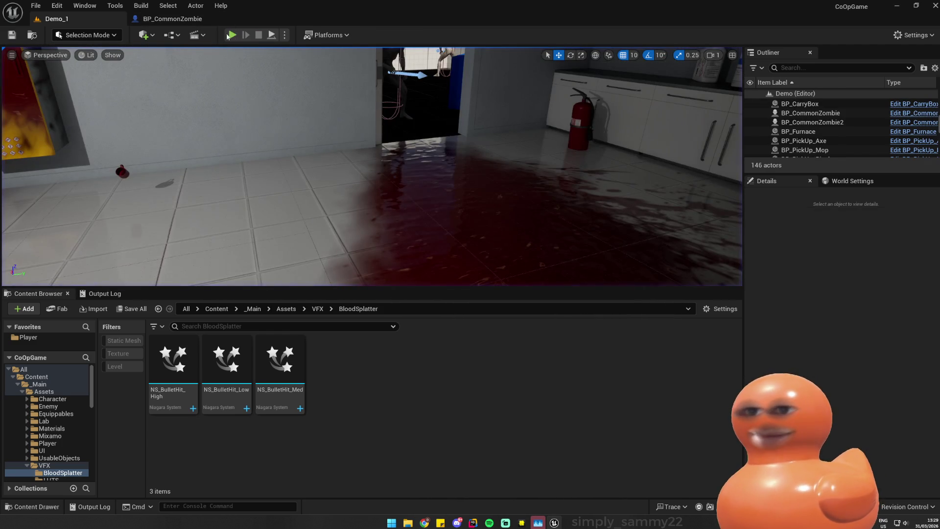
- Play the level, shoot the zombie twice to spray blood, and stop
click(233, 35)
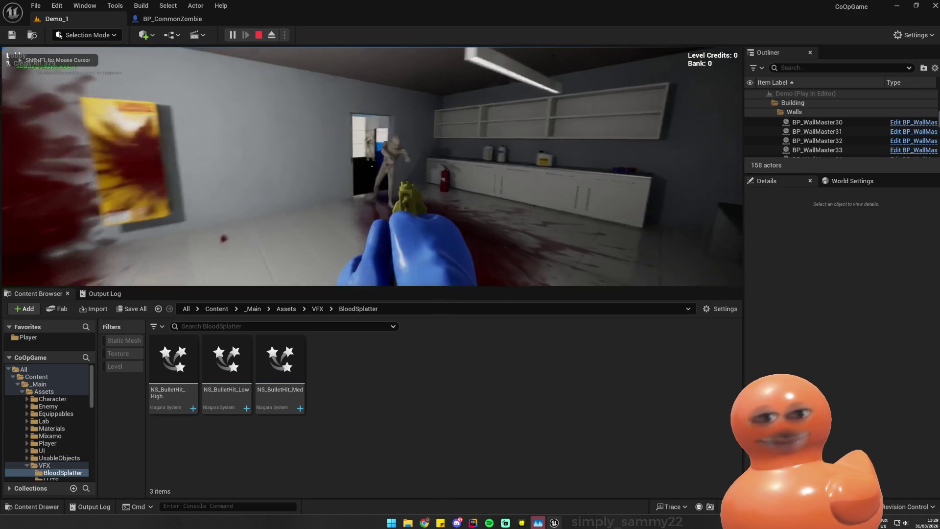
click(372, 167)
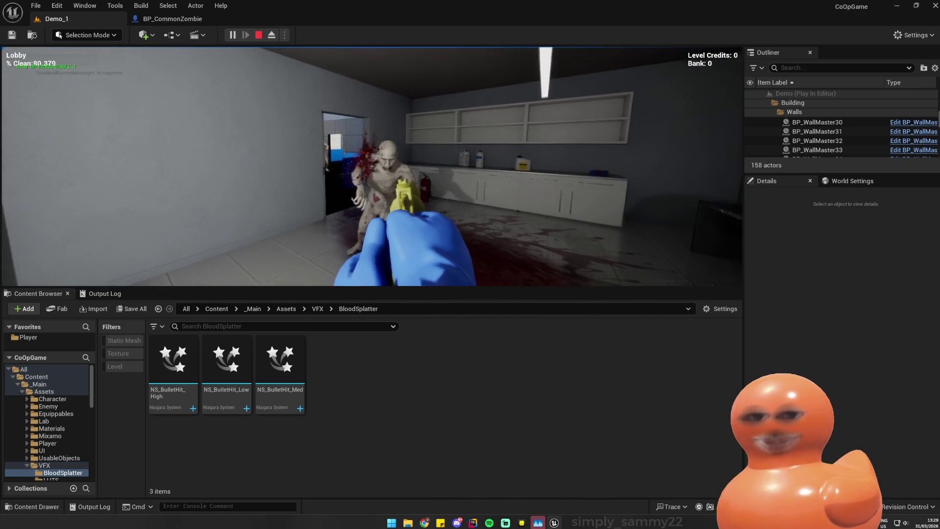
click(373, 166)
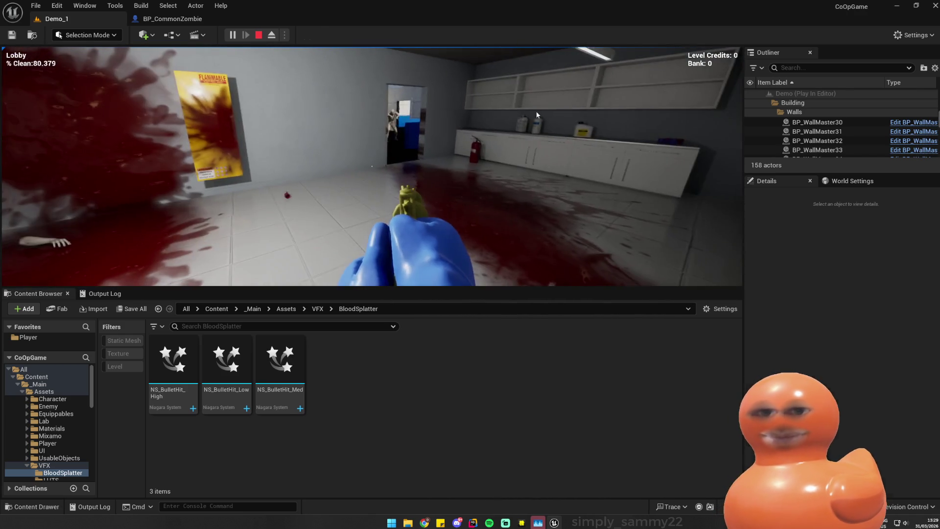
key(Escape)
- Replay, keep firing until the zombie falls, shoot its body for more blood, then stop
click(232, 34)
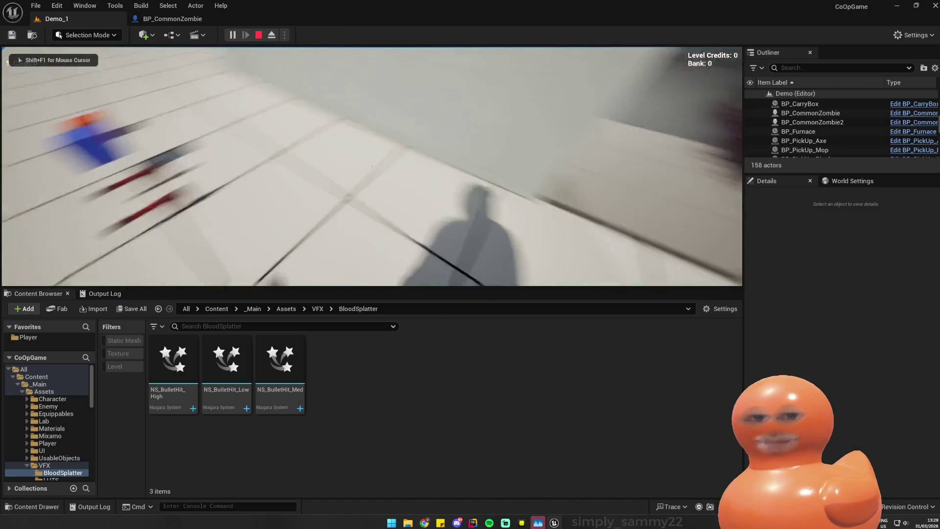
key(grave)
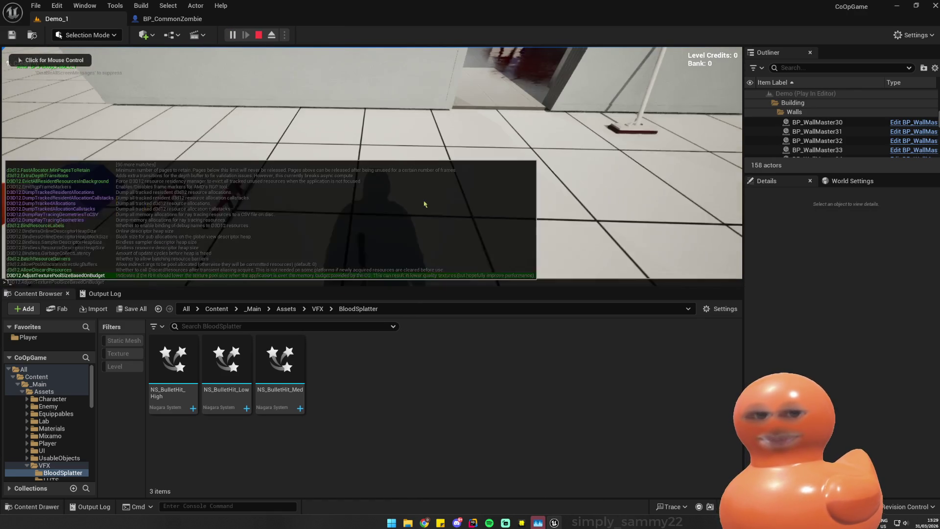
key(grave)
key(grave)
click(445, 136)
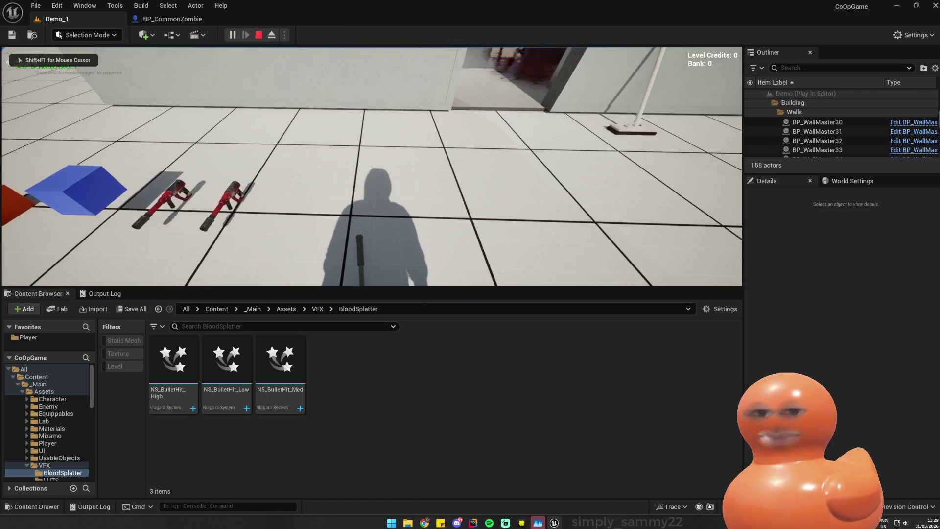
click(444, 135)
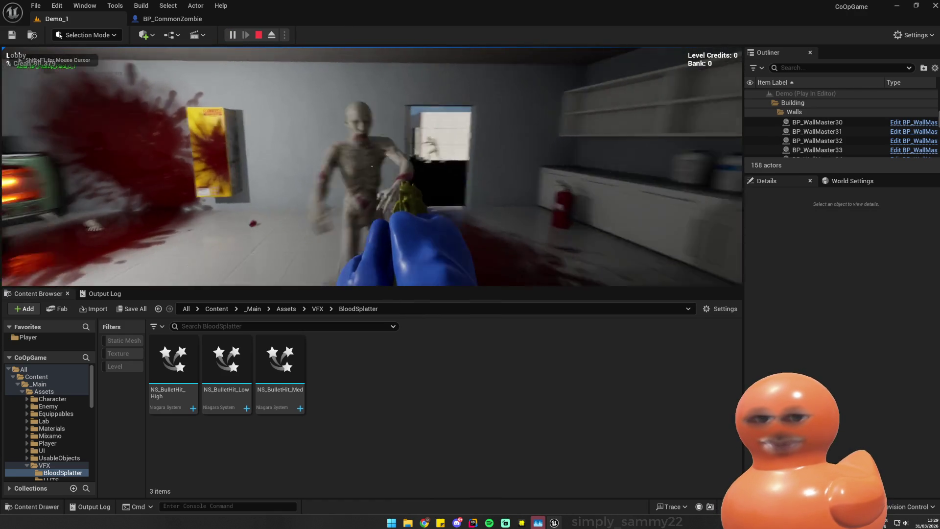
click(372, 166)
click(372, 166)
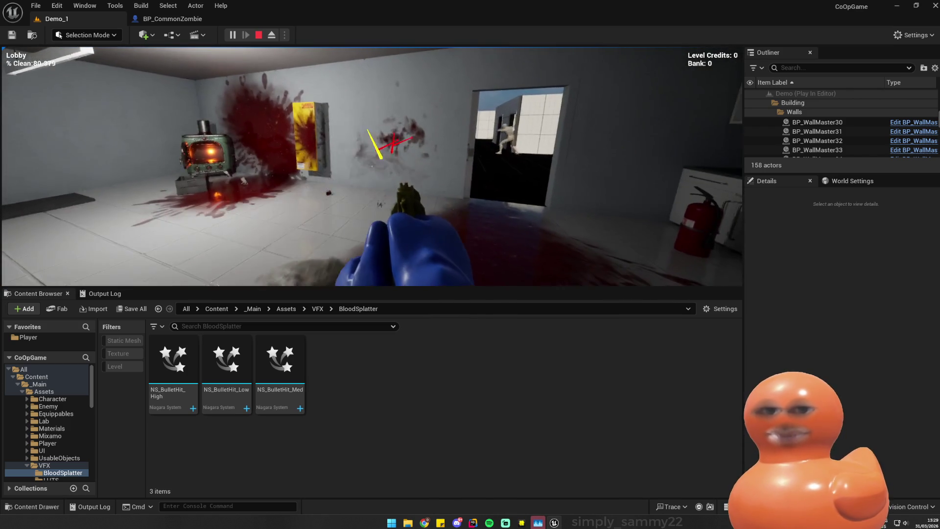
click(372, 166)
click(372, 166)
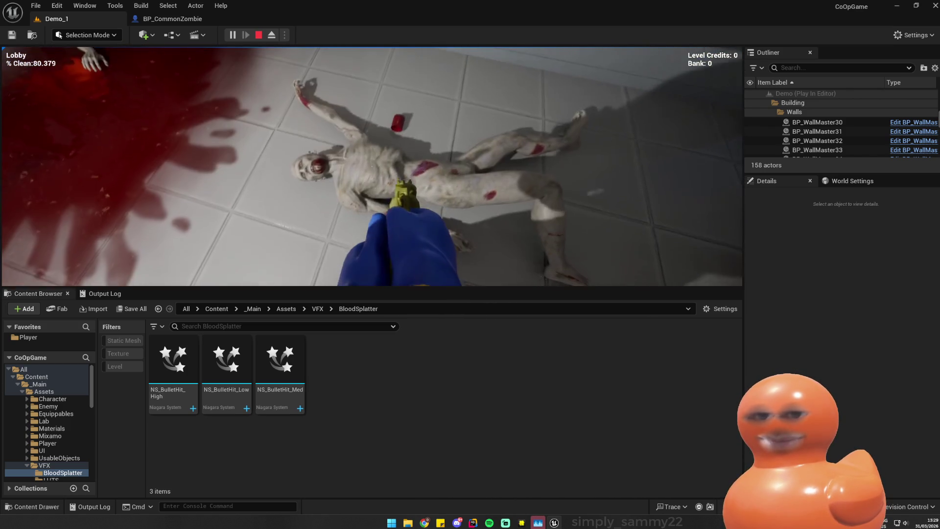
click(372, 167)
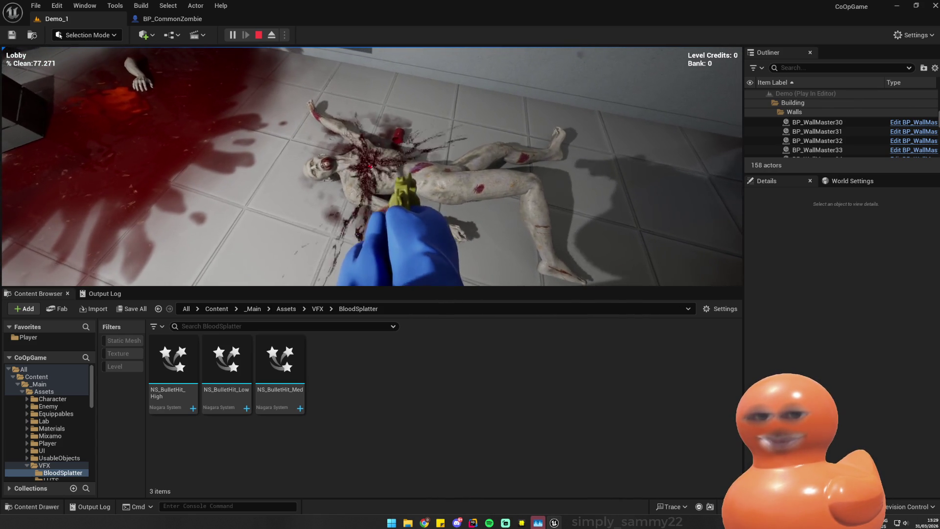
click(372, 167)
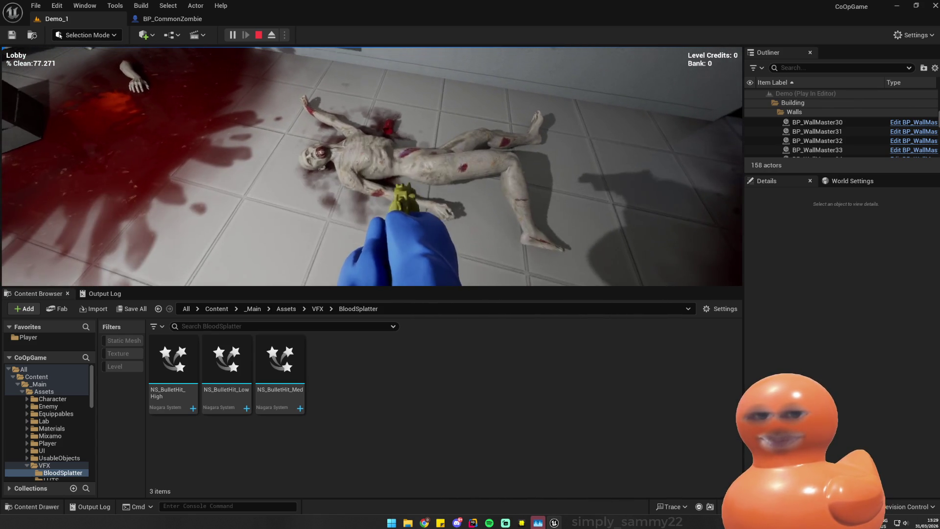
key(Escape)
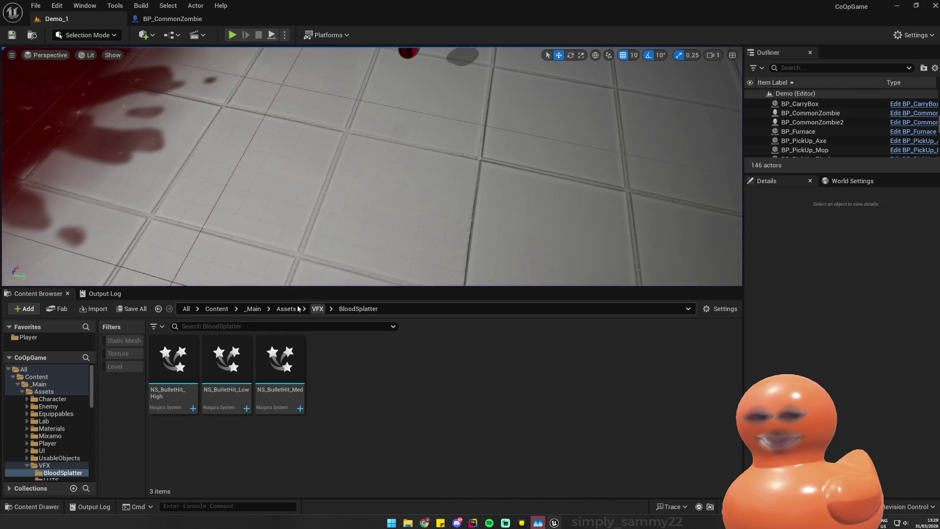
- Go up from BloodSplatter to Content and open RealisticBlood, listing its 17 subfolders
click(42, 384)
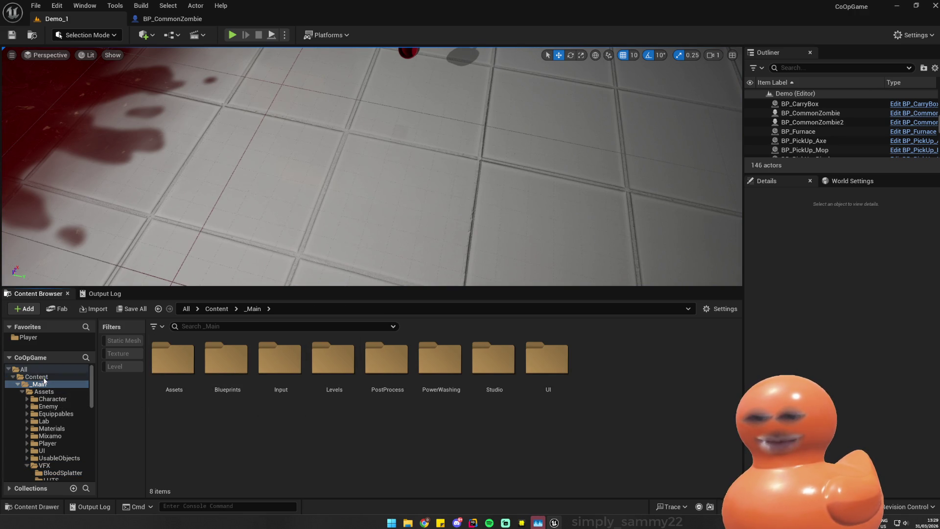
click(37, 377)
click(441, 365)
double_click(441, 365)
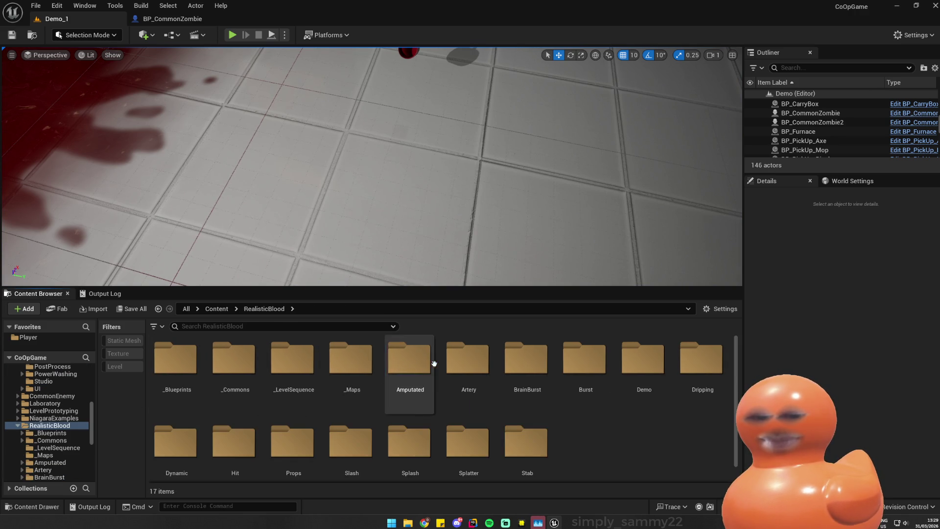
scroll(421, 396, down, 1)
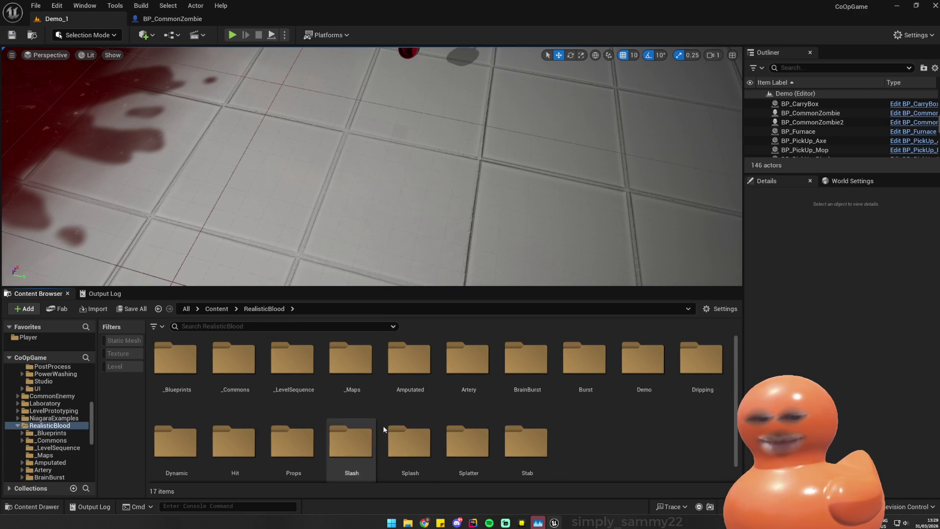
scroll(403, 417, down, 1)
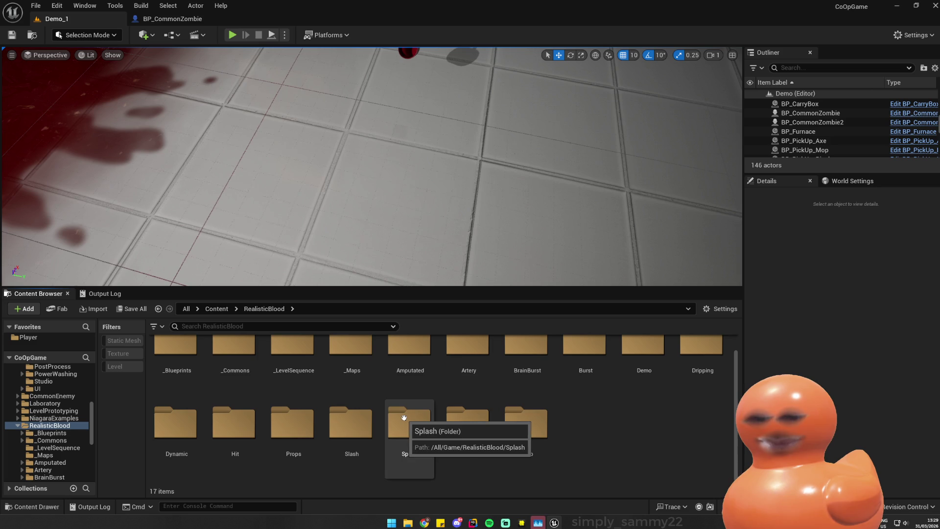
key(alt+p)
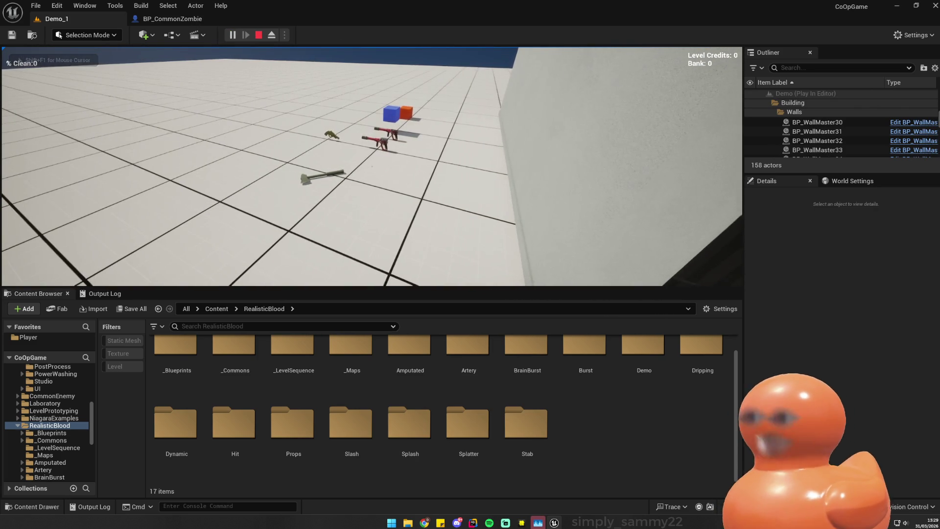
- Walk to the weapons, pick up a pistol, shoot the zombie apart, and stop
key(w)
key(w)
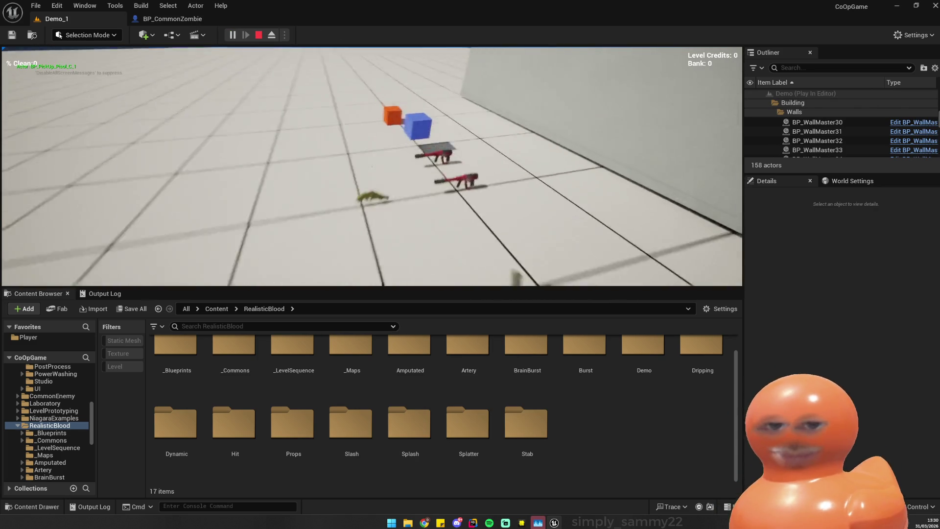
key(w)
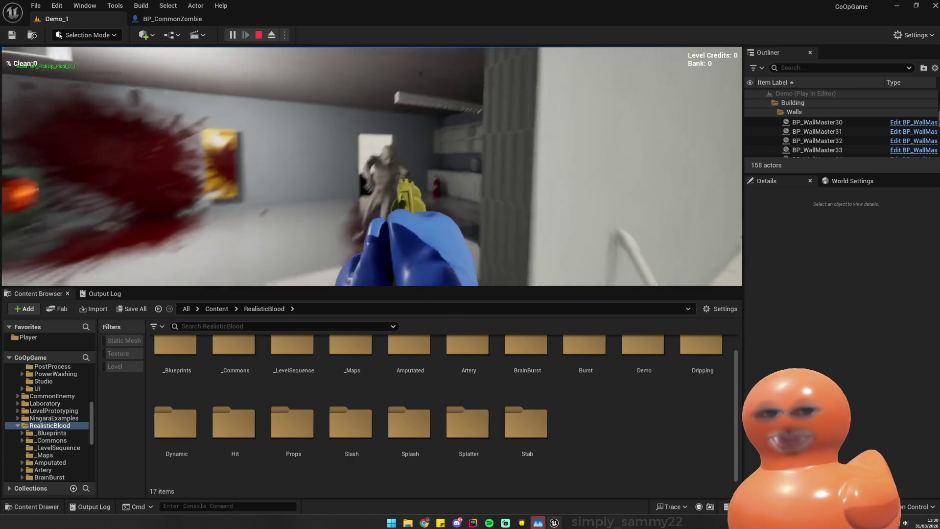
key(s)
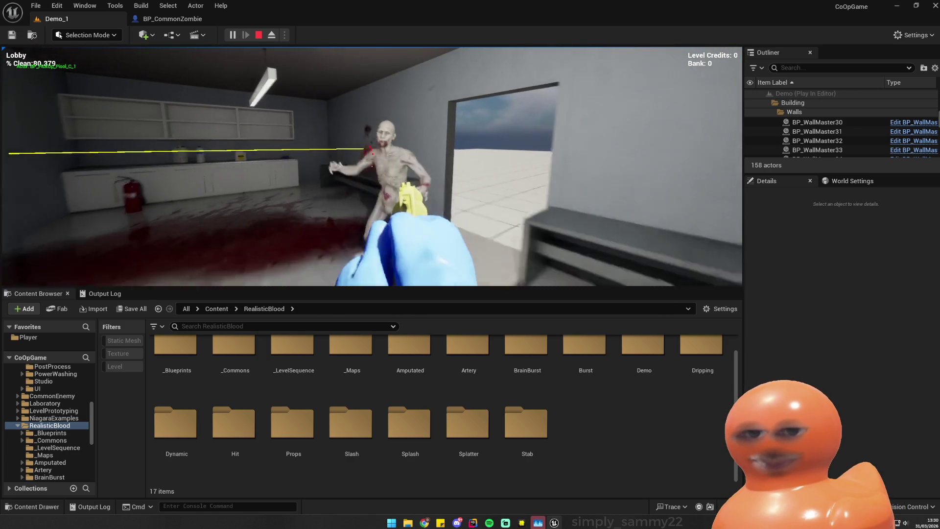
click(372, 167)
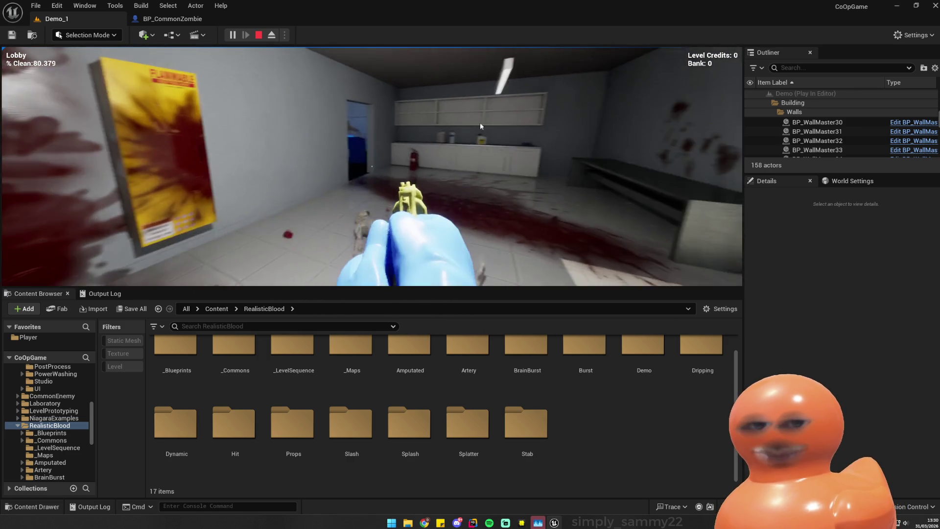
key(Escape)
- Replay, grab a pistol again, and shoot the doorway zombie until it falls
click(232, 35)
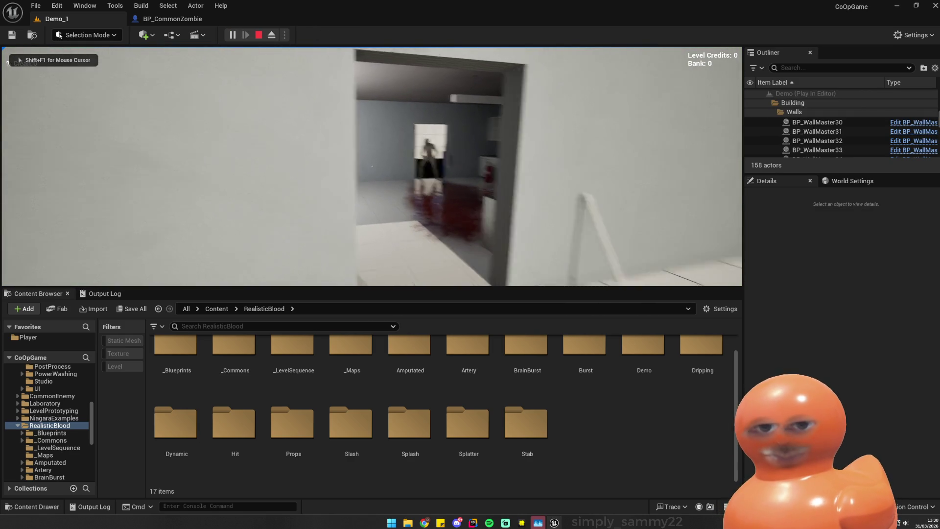
key(w)
key(w)
click(372, 167)
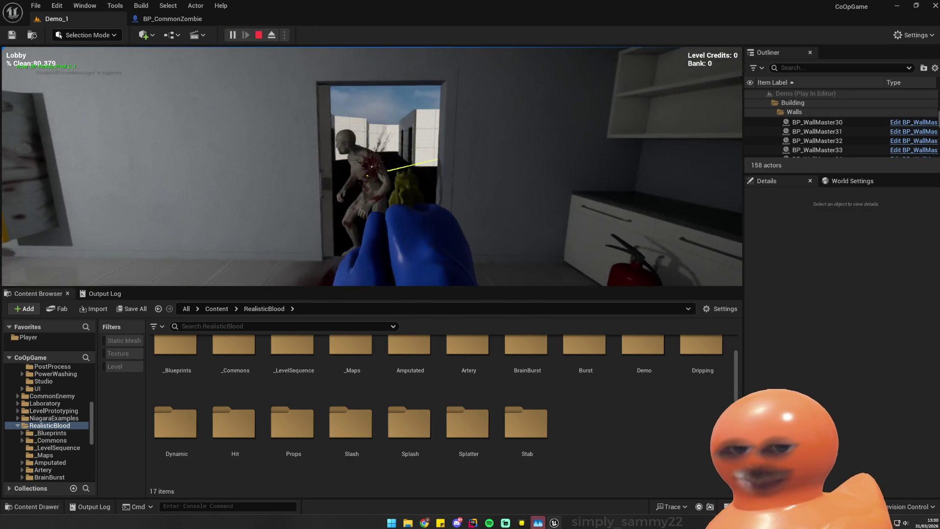
click(373, 167)
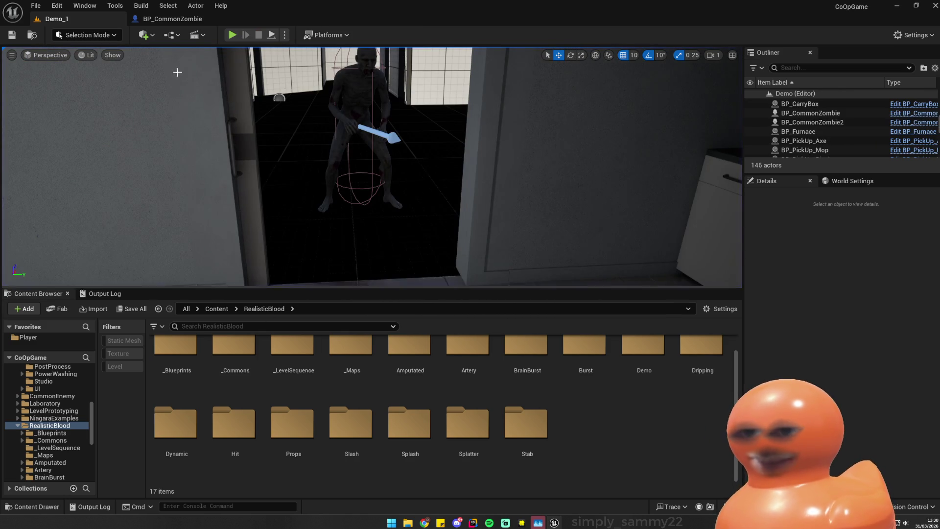
click(169, 19)
- Find NS_BulletHit_Low in BloodSplatter and open it in the Niagara editor
click(54, 18)
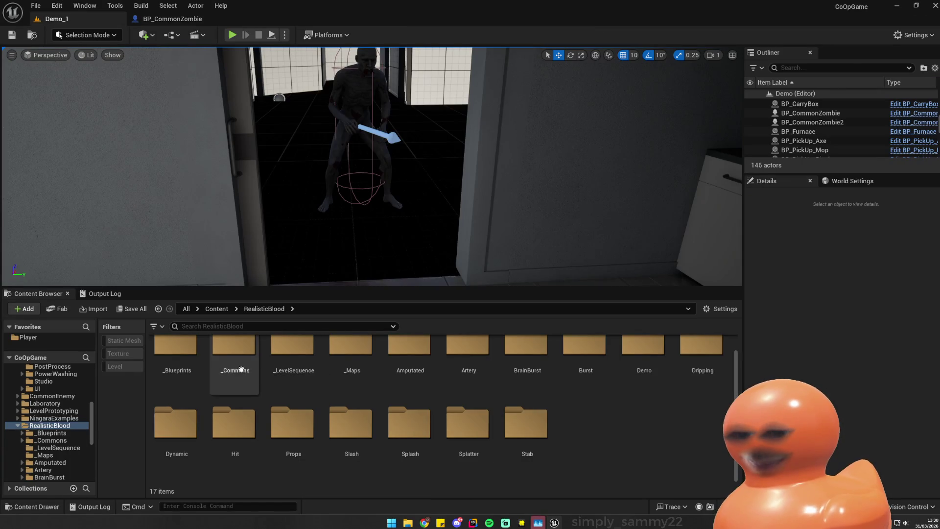
click(167, 24)
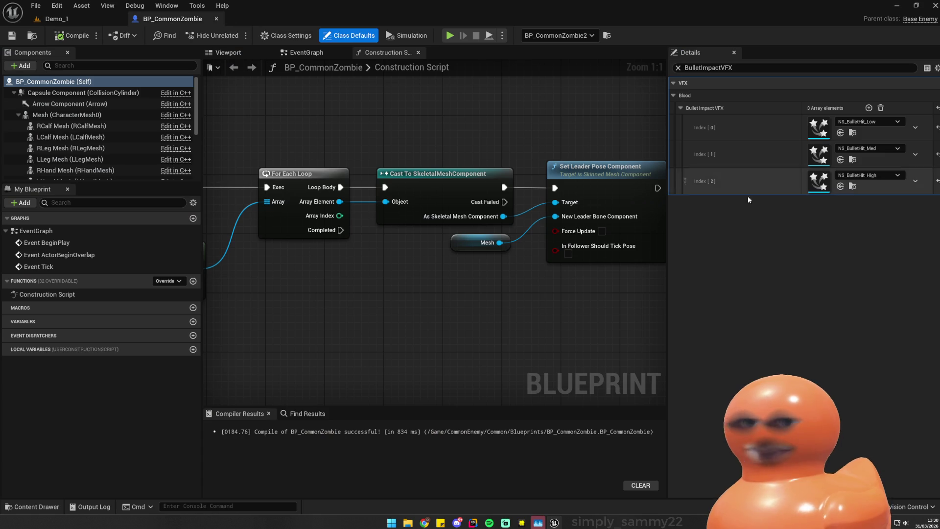
click(838, 239)
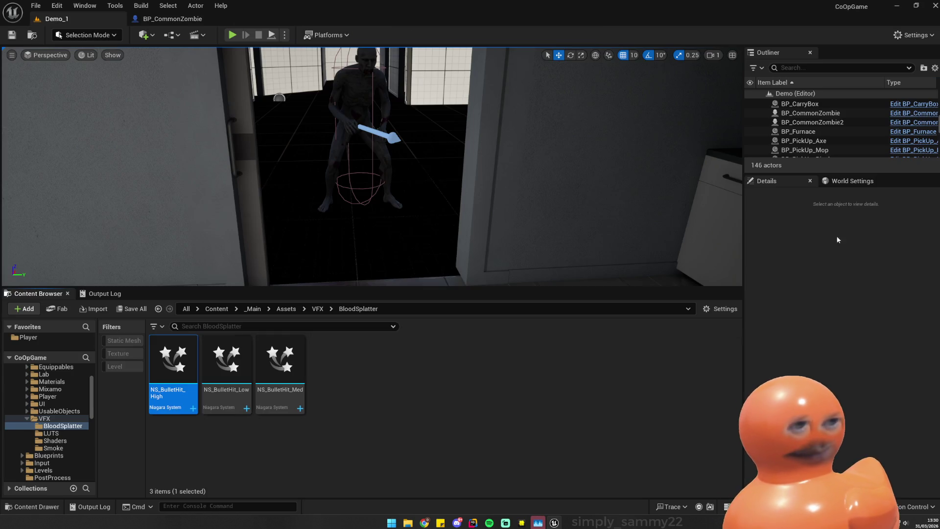
double_click(226, 362)
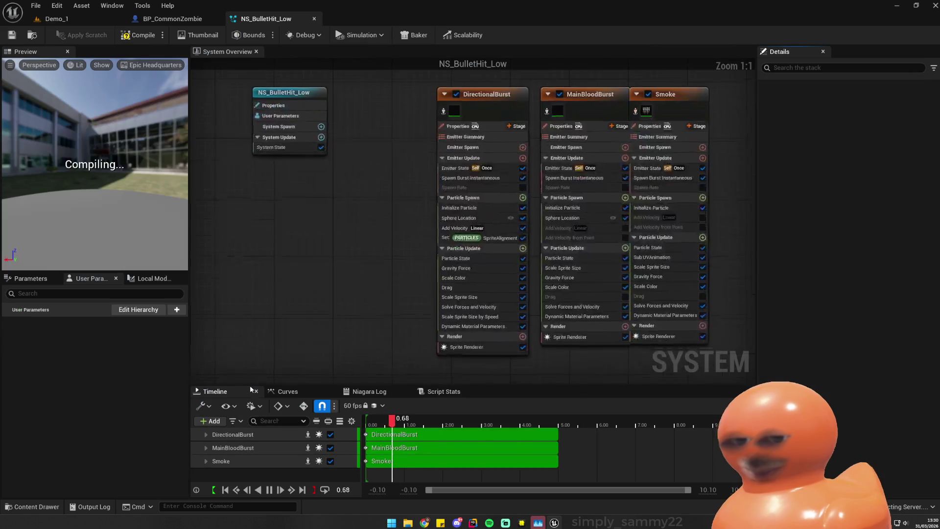
drag(358, 249, 363, 274)
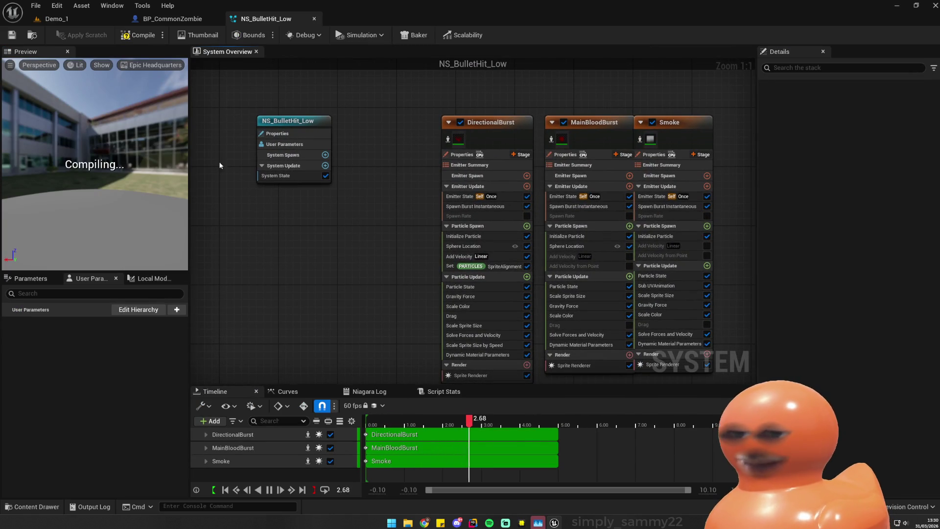
- Inspect the DirectionalBurst and MainBloodBurst emitter settings, then go back to Demo_1
click(497, 125)
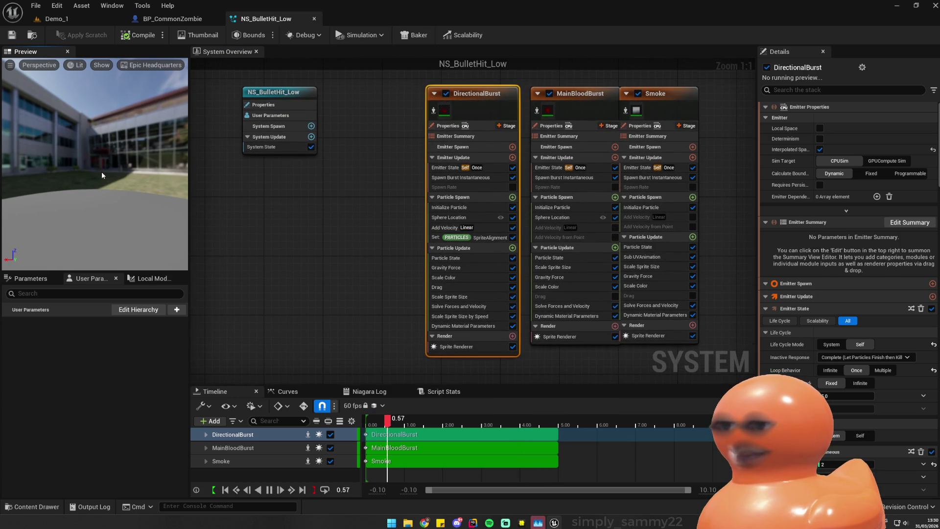
click(580, 96)
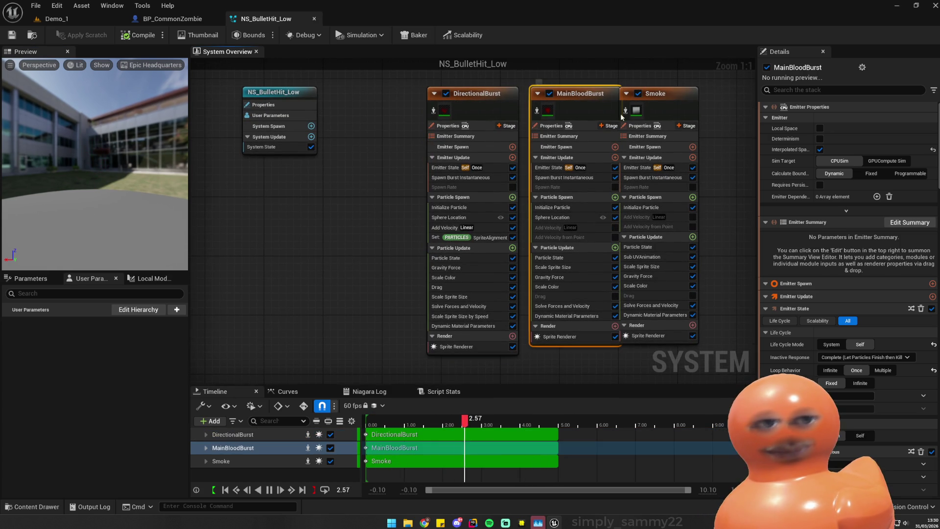
scroll(847, 290, down, 2)
scroll(847, 291, down, 15)
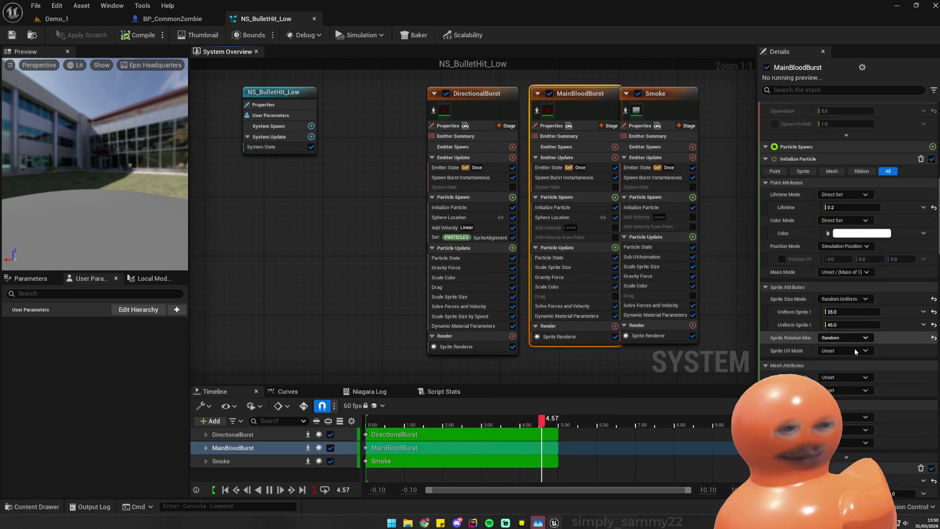
scroll(866, 357, down, 5)
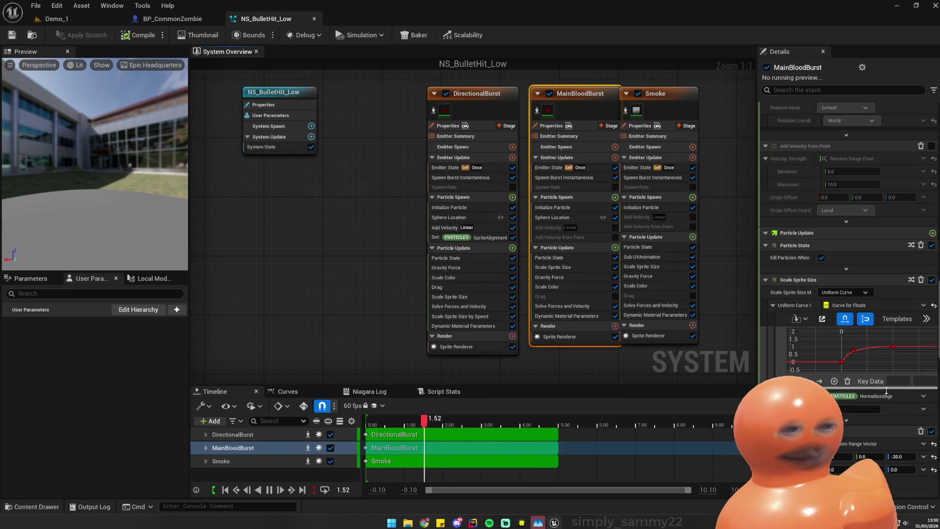
scroll(895, 439, down, 10)
scroll(915, 462, down, 5)
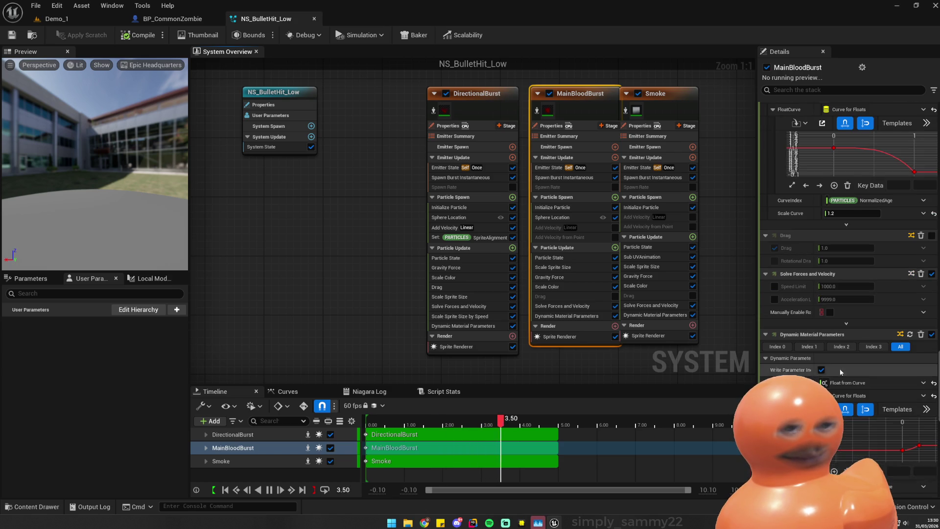
scroll(856, 375, down, 10)
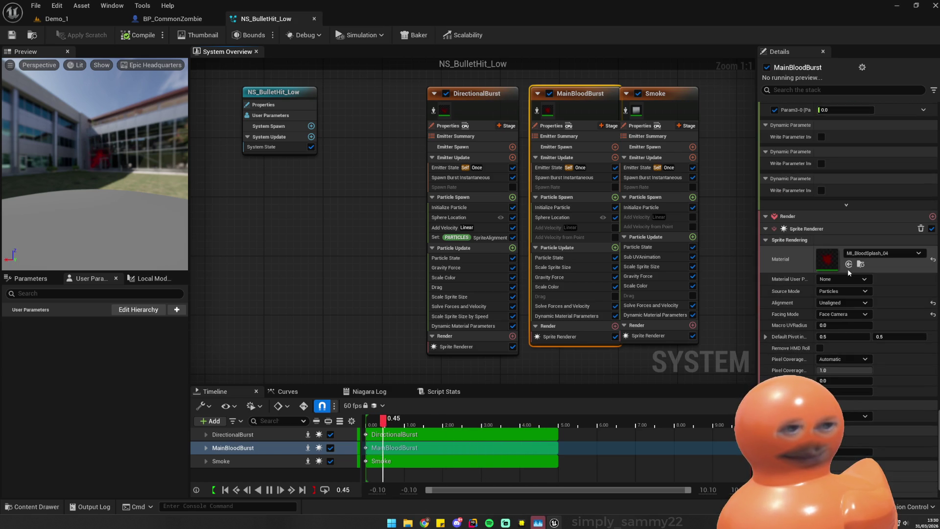
click(860, 265)
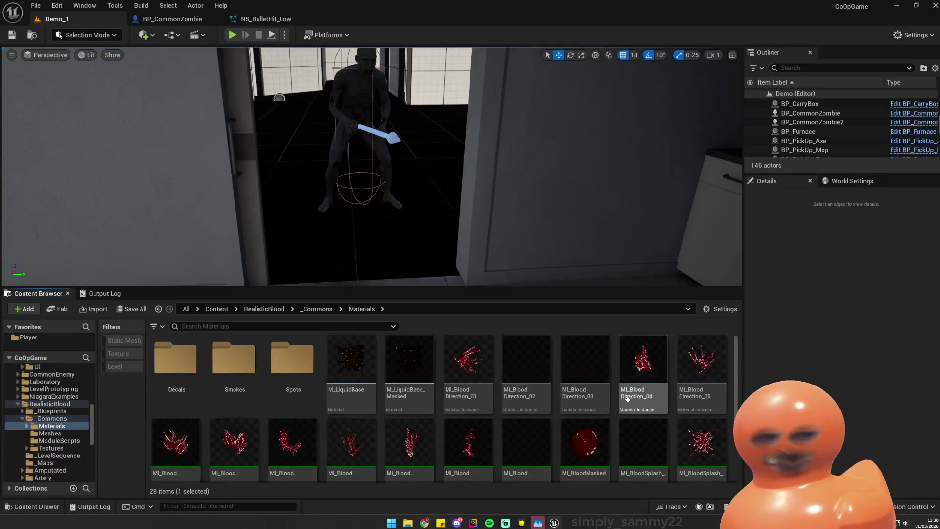
- Open MI_BloodSplash_04 and browse its scalar, static switch and texture parameter groups
scroll(674, 427, down, 2)
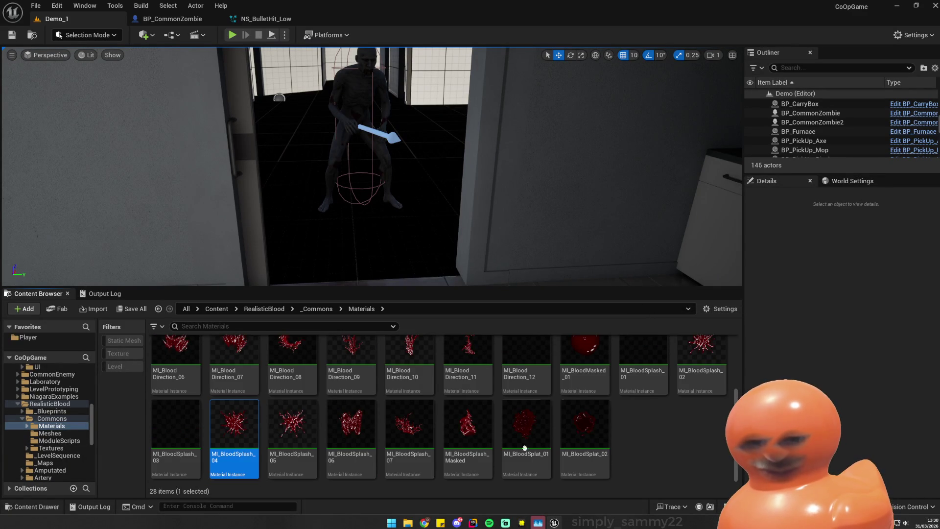
double_click(241, 446)
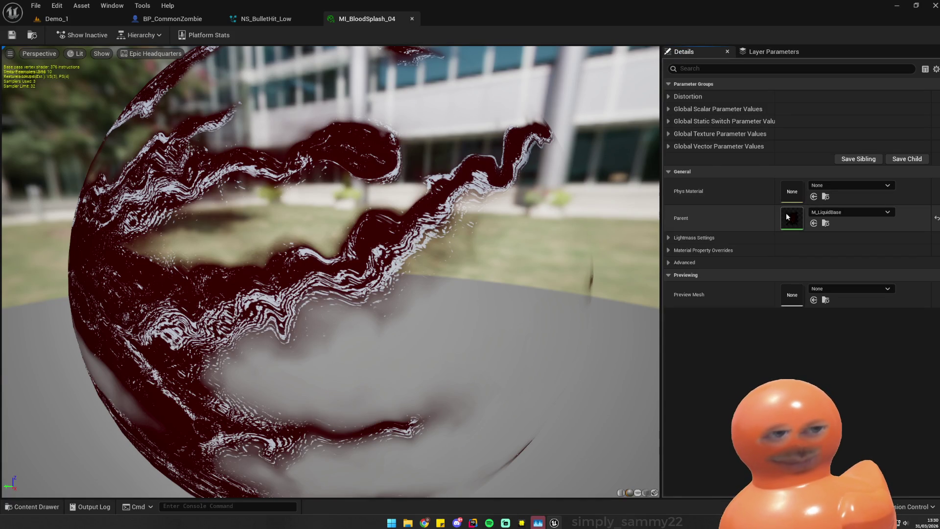
click(668, 97)
click(669, 96)
click(668, 109)
click(668, 108)
click(668, 121)
click(668, 121)
click(669, 109)
click(668, 108)
click(668, 121)
click(667, 124)
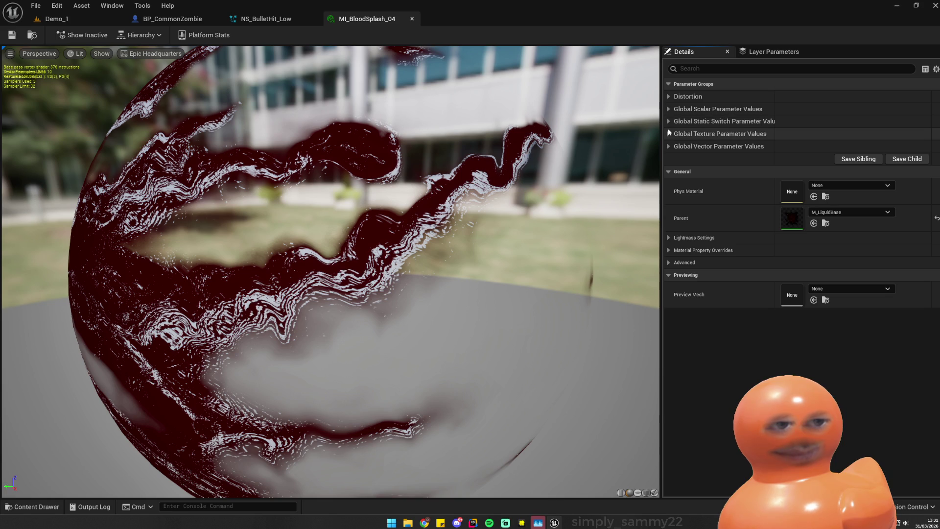
click(671, 134)
click(671, 134)
- Darken MI_BloodSplash_04's SpecularTint to a very dark orange-brown and save the material
click(668, 147)
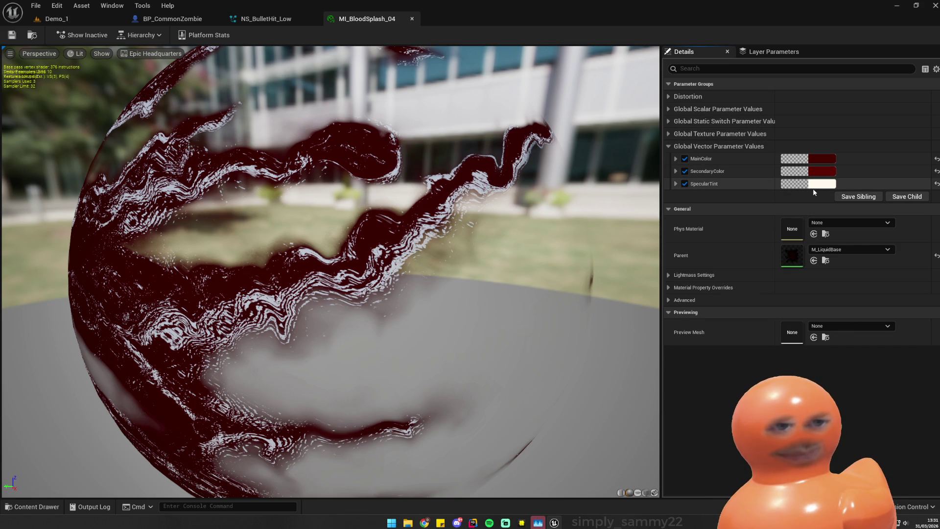
click(816, 184)
mouse_move(785, 240)
mouse_down()
mouse_move(788, 323)
mouse_move(787, 309)
mouse_up()
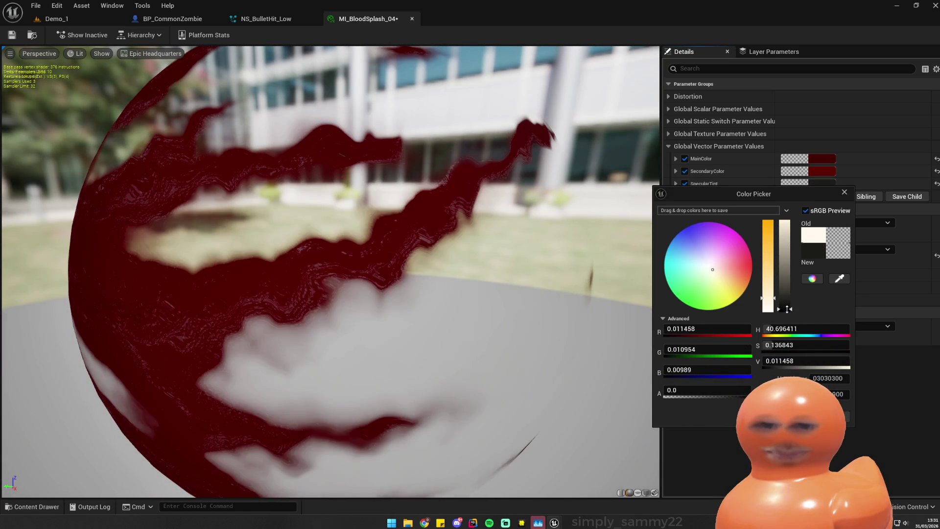
click(731, 287)
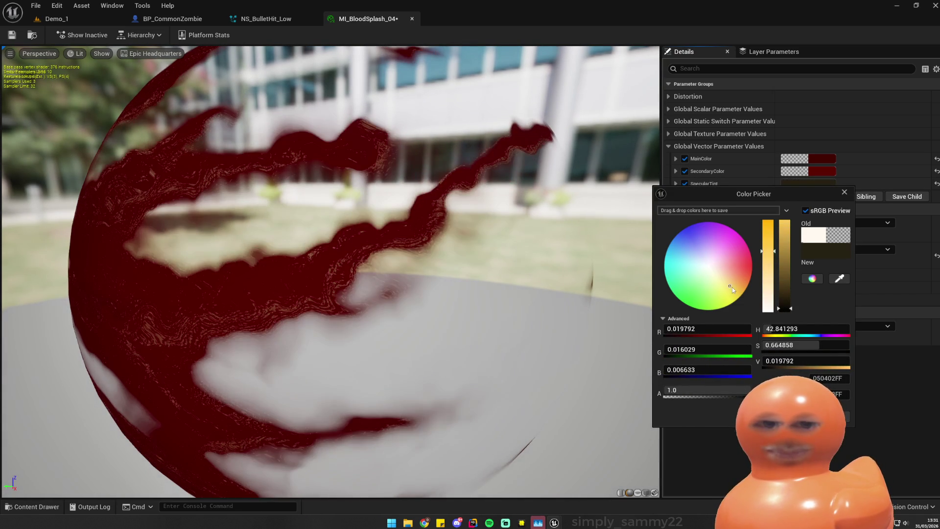
key(Return)
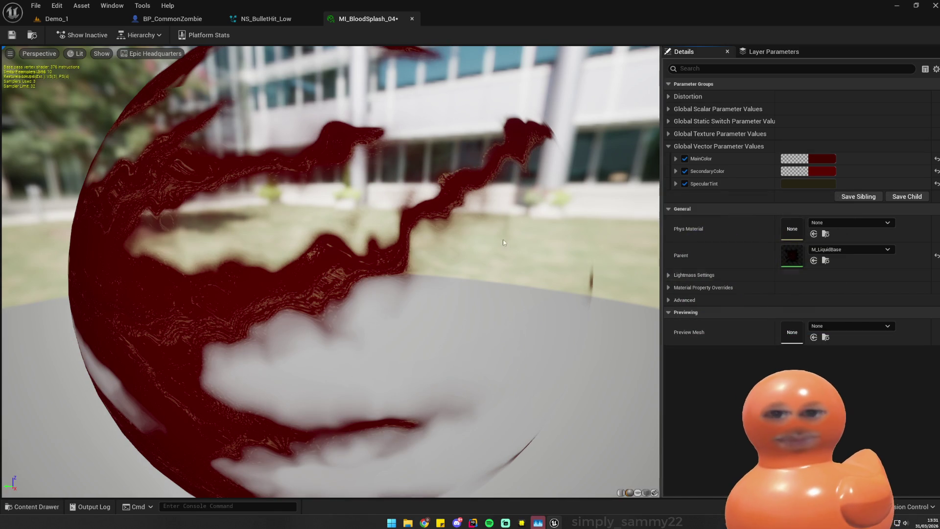
click(12, 35)
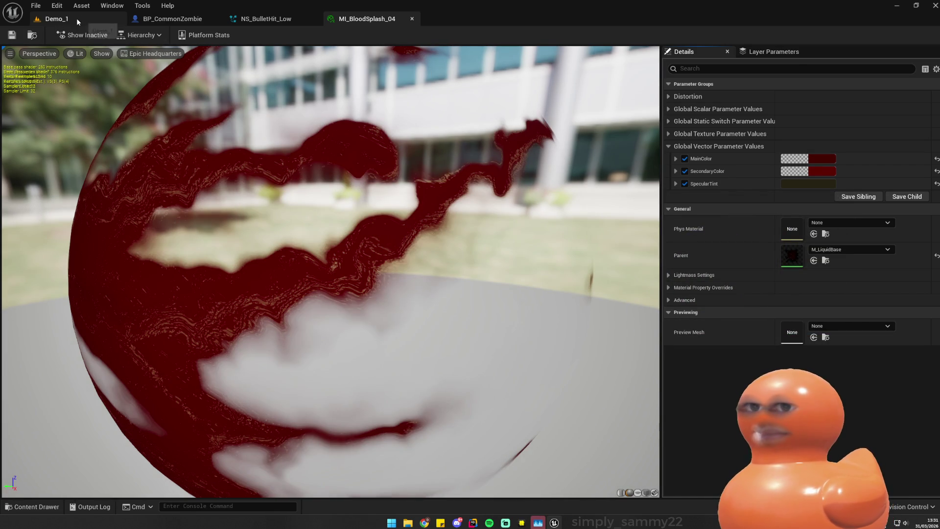
click(76, 18)
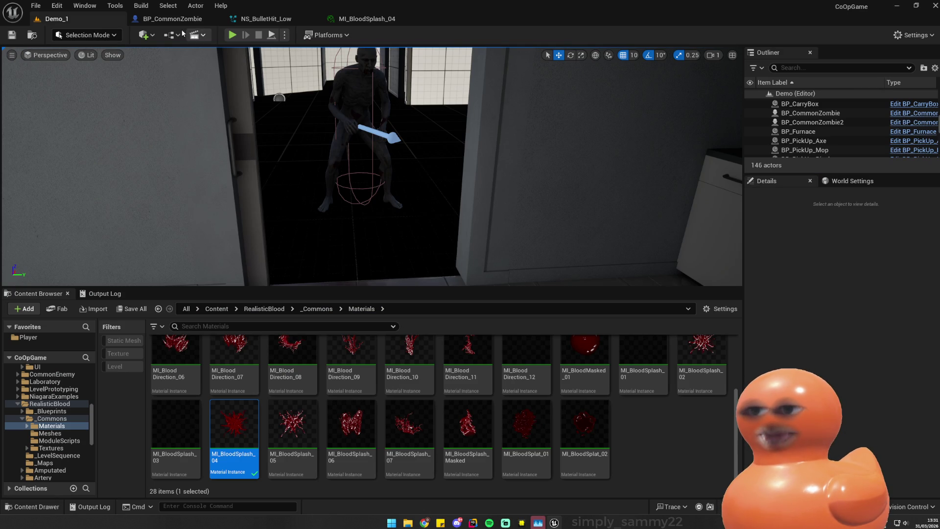
- Play the level, pick up the pistol with E, and shoot the zombie twice
click(232, 36)
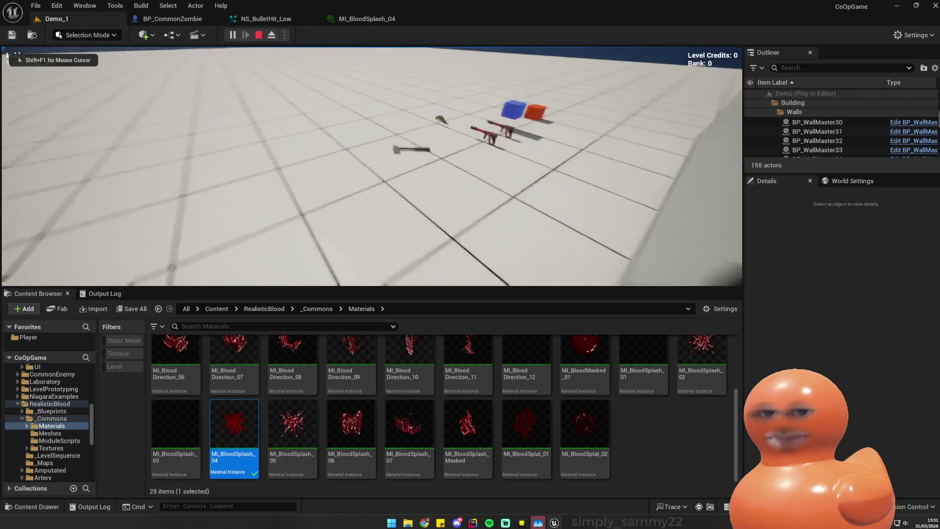
key(e)
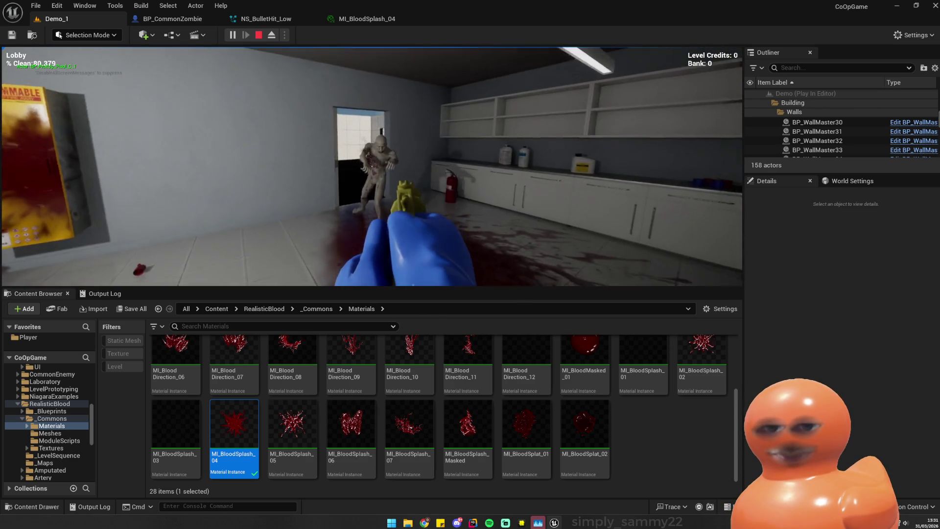
click(372, 166)
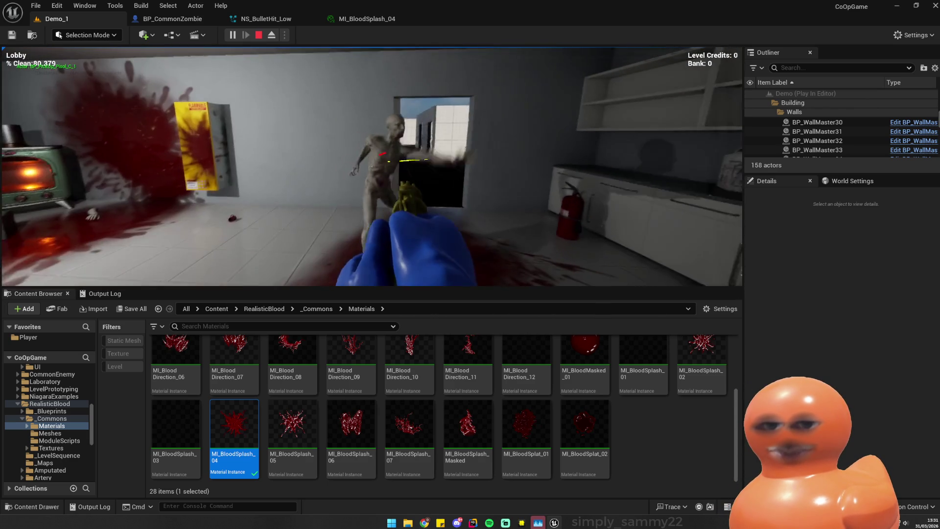
click(372, 167)
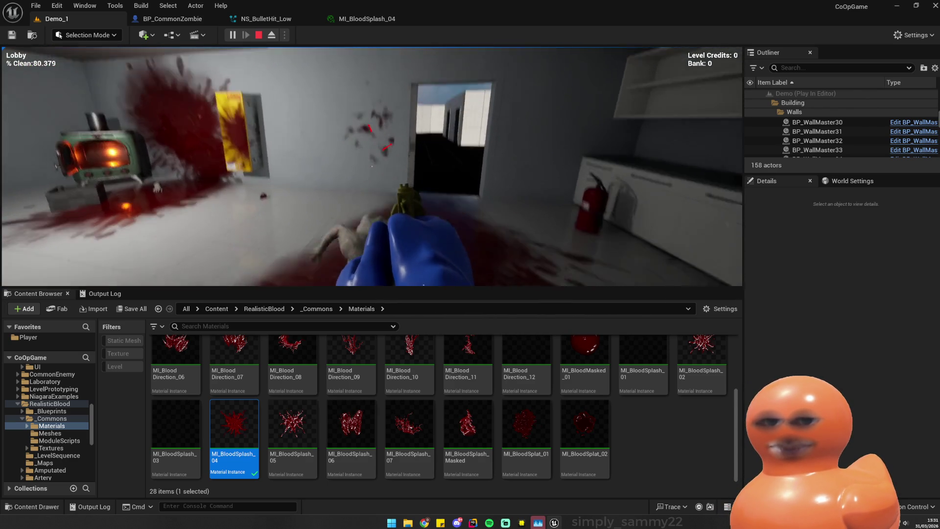
- Stop the play-test and open the MI_BloodDecal_03 material from the Decals folder
key(Escape)
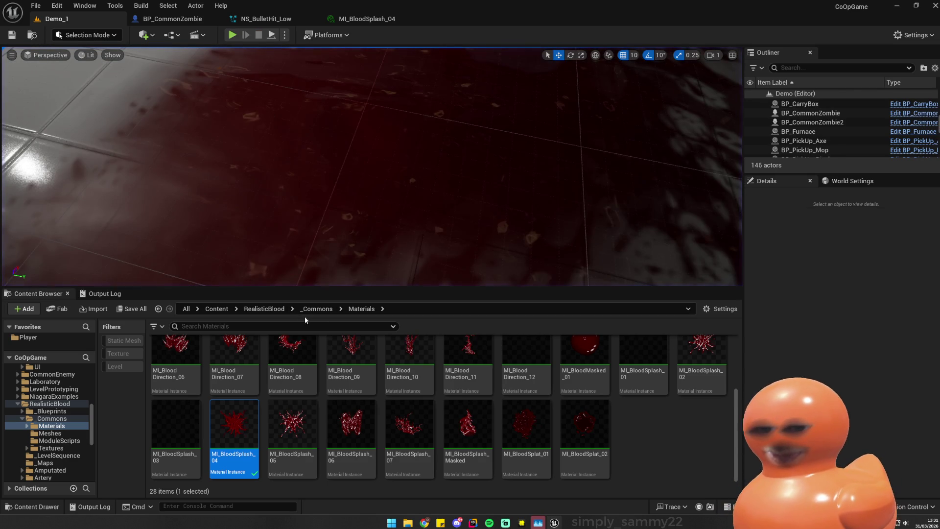
scroll(316, 372, up, 3)
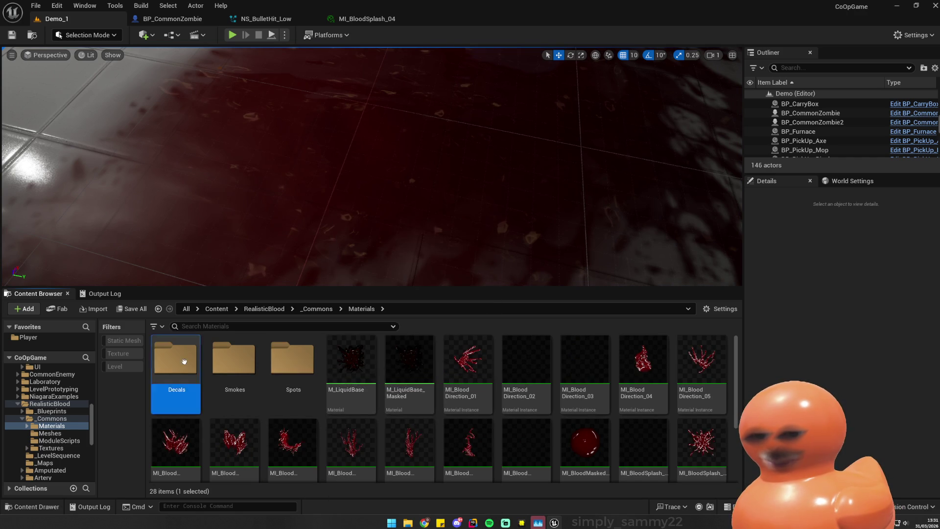
double_click(176, 360)
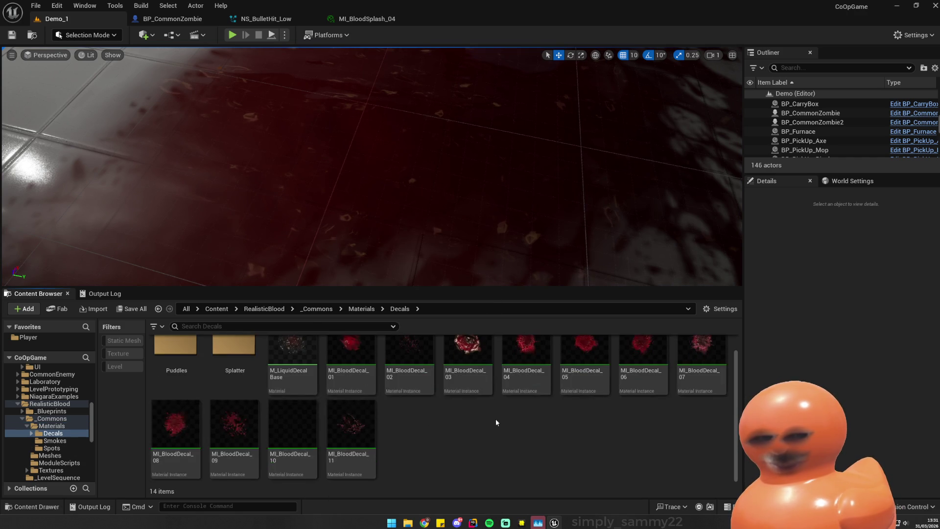
double_click(477, 368)
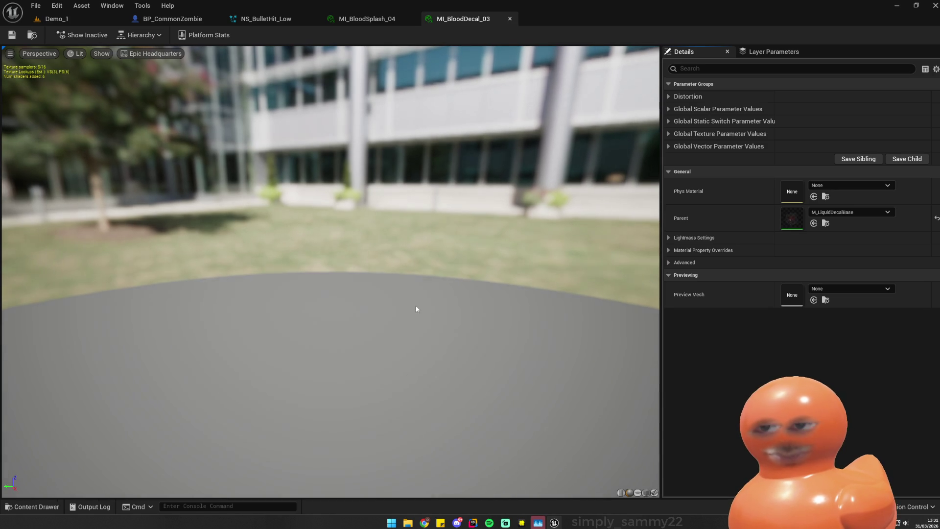
click(83, 14)
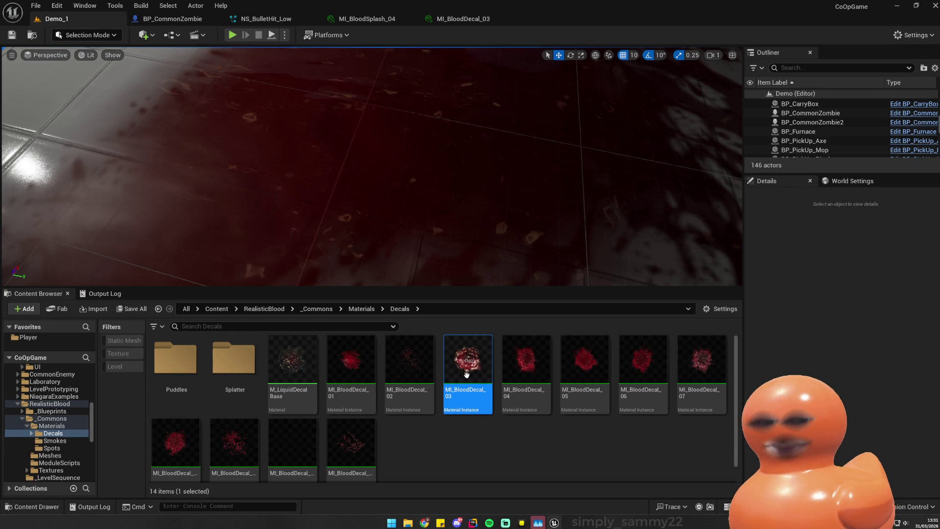
- Browse the Splatter, Puddles, Smokes and Spots material folders, then start playing again
scroll(417, 357, down, 1)
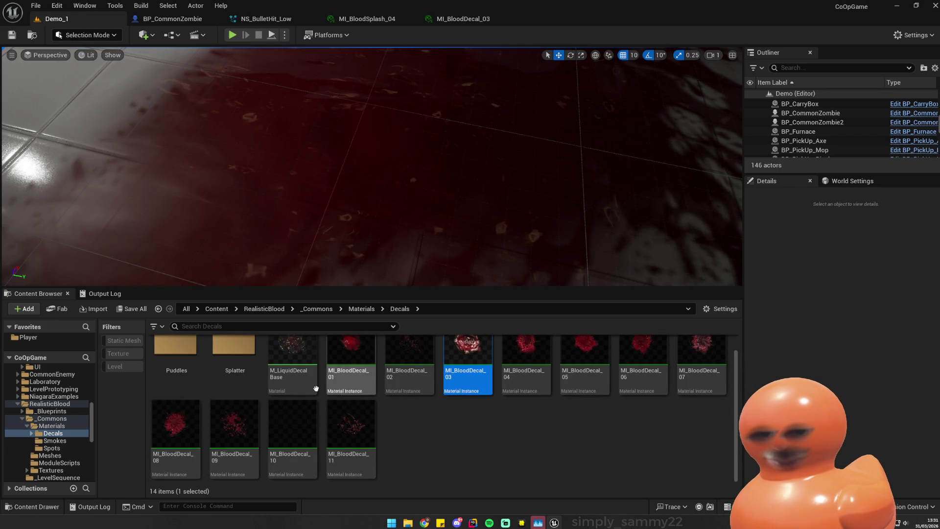
double_click(235, 363)
key(alt+Left)
double_click(190, 362)
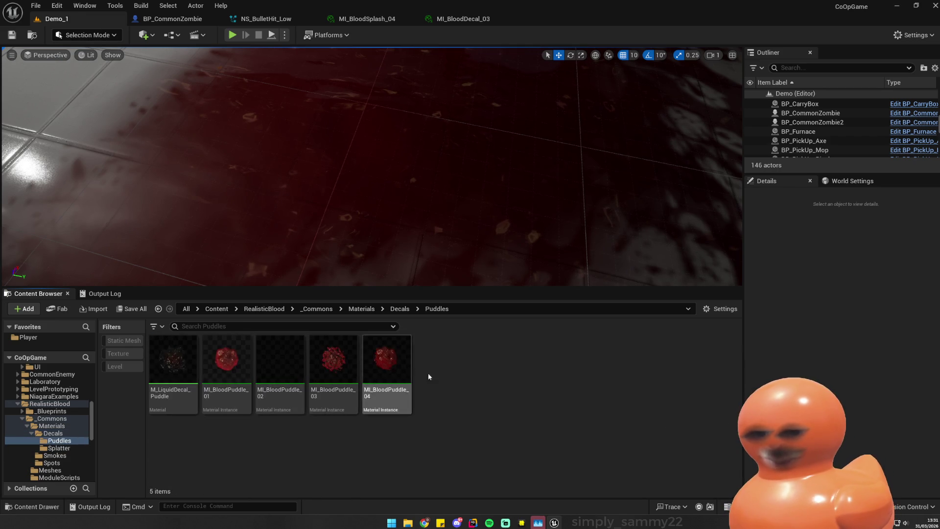
key(alt+Left)
key(alt+Left)
double_click(235, 365)
key(alt+Left)
double_click(289, 365)
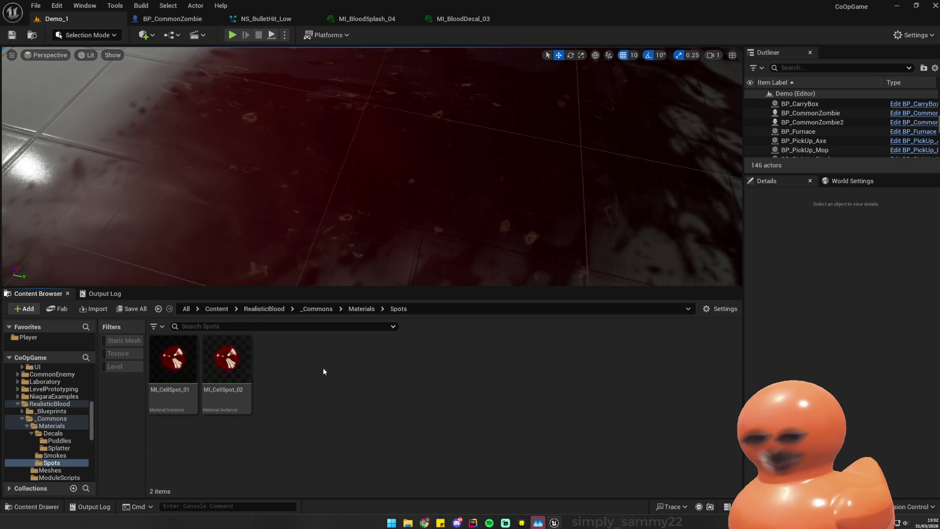
key(alt+Left)
key(alt+Left)
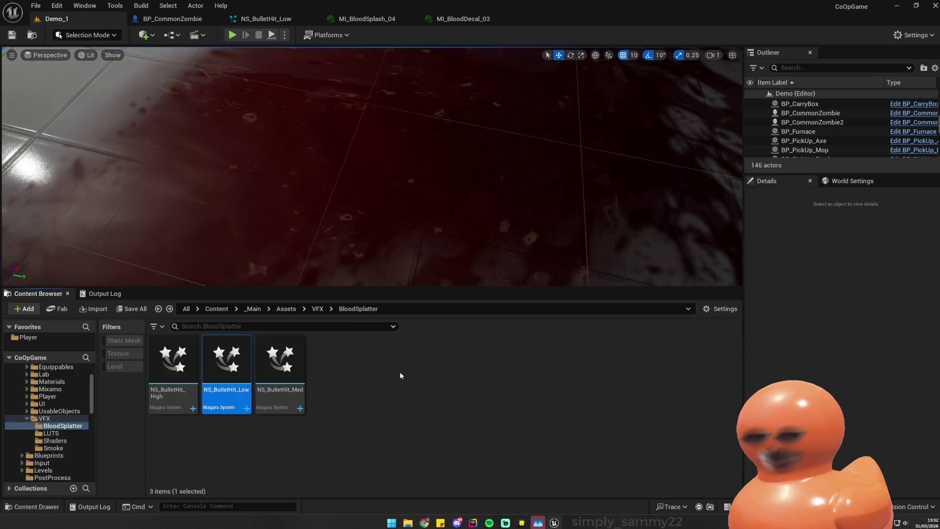
key(alt+Left)
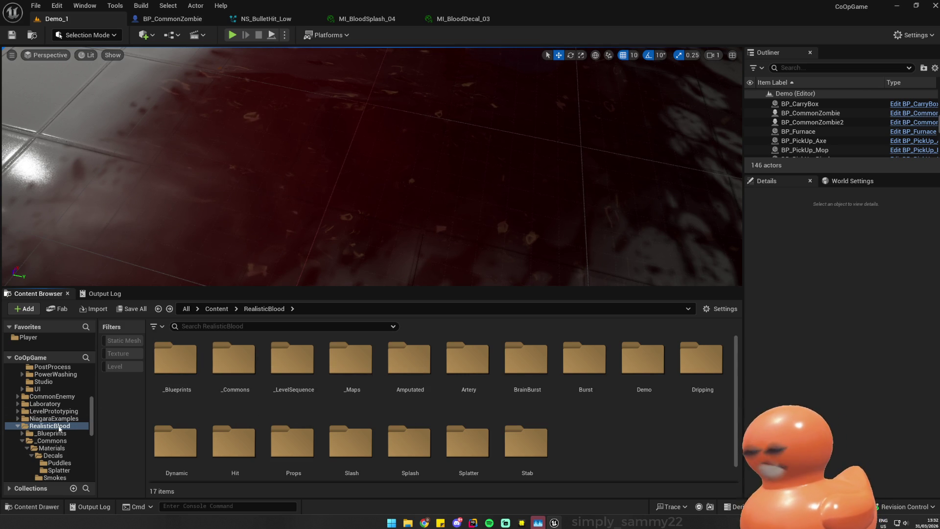
click(232, 35)
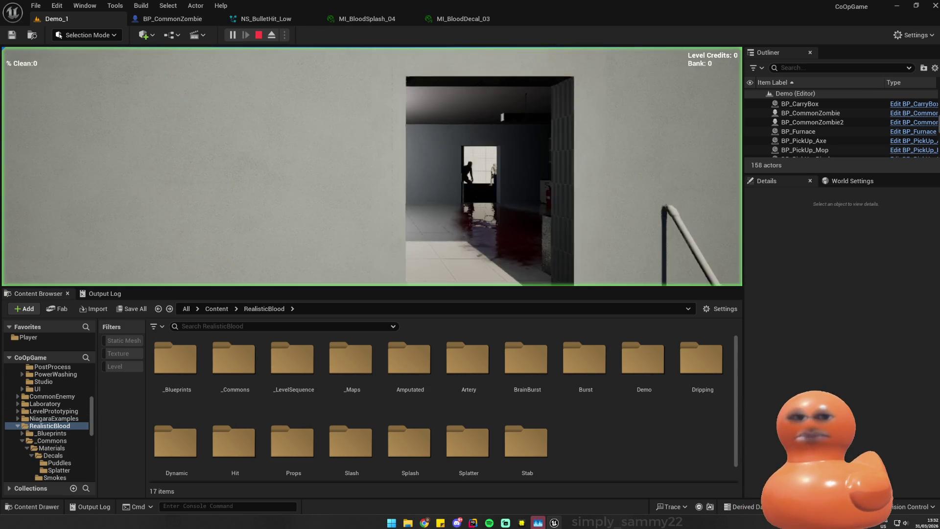
- Walk forward and shoot the zombie three times, then stop, replay, walk forward, and stop
key(w)
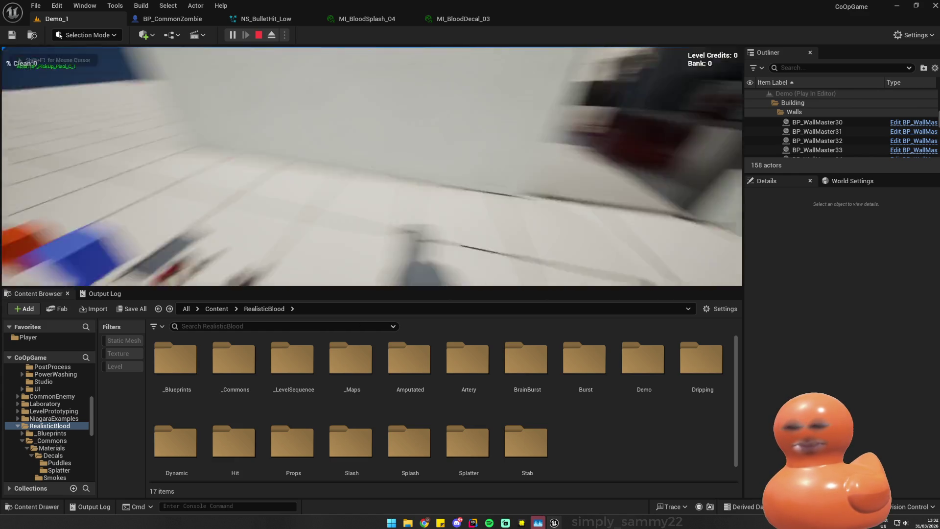
click(372, 167)
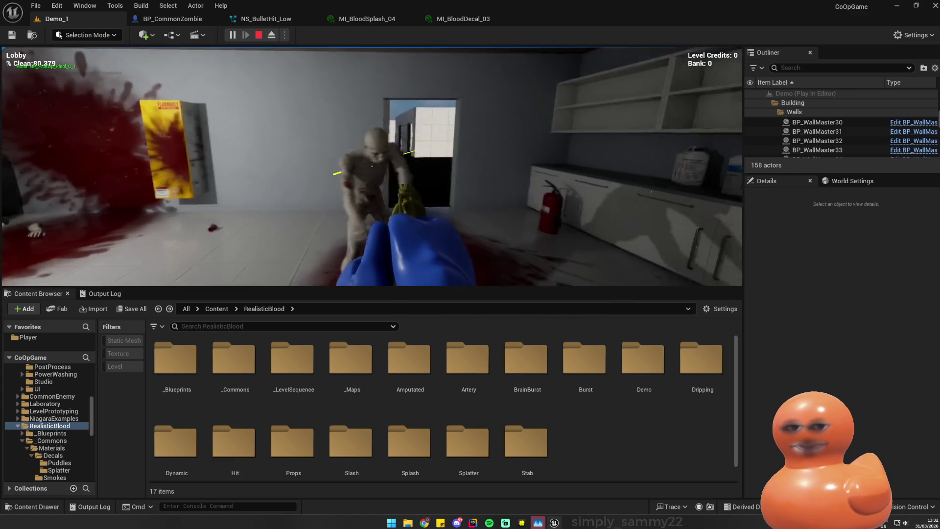
click(372, 167)
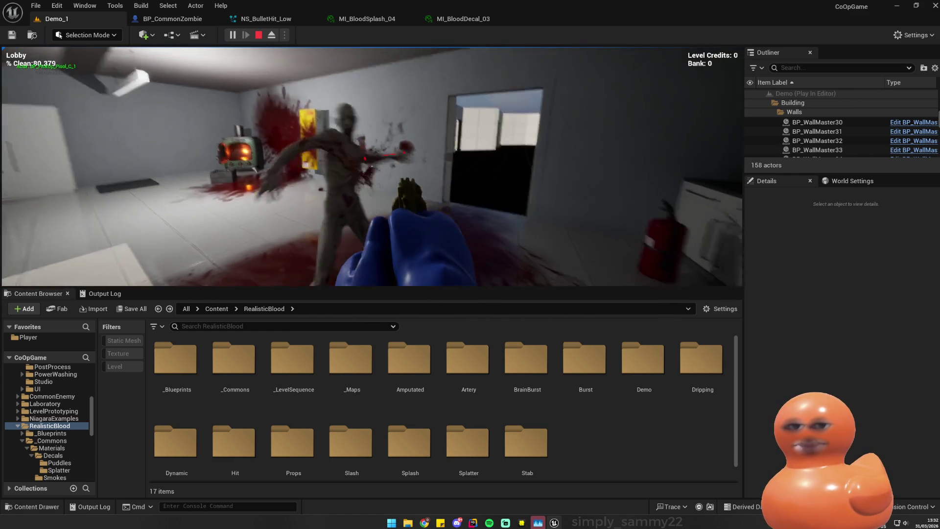
click(372, 167)
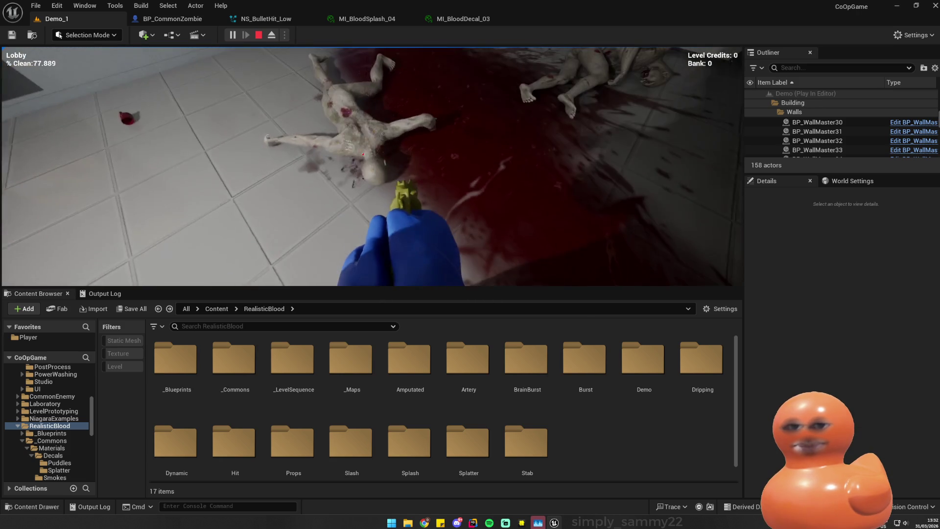
key(Escape)
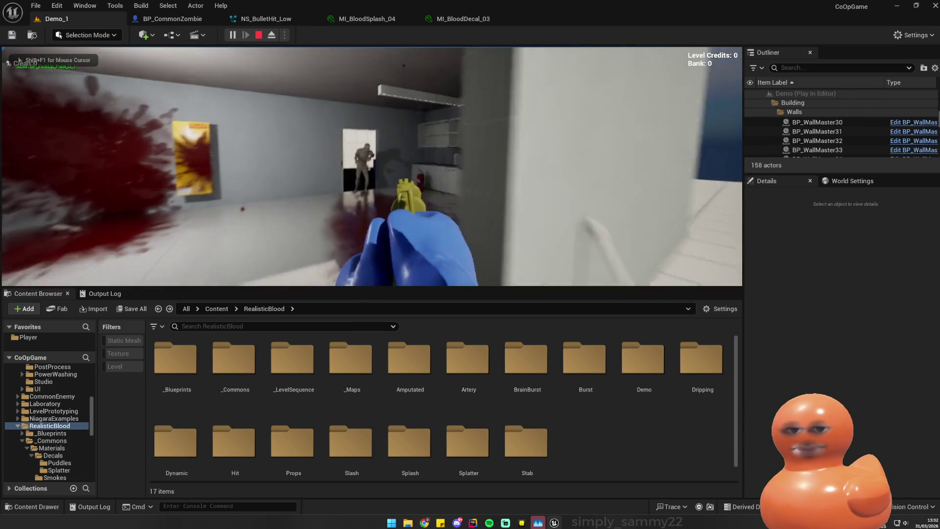
key(w)
key(w)
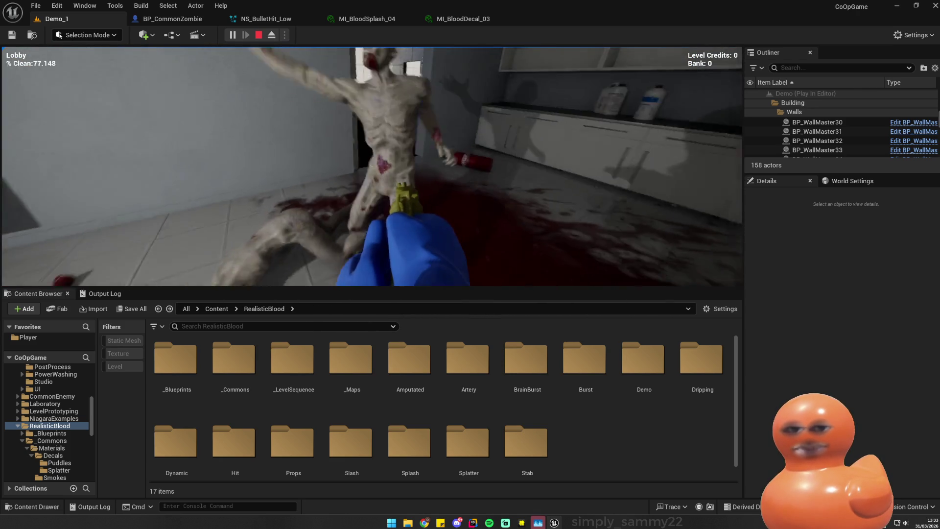
key(Escape)
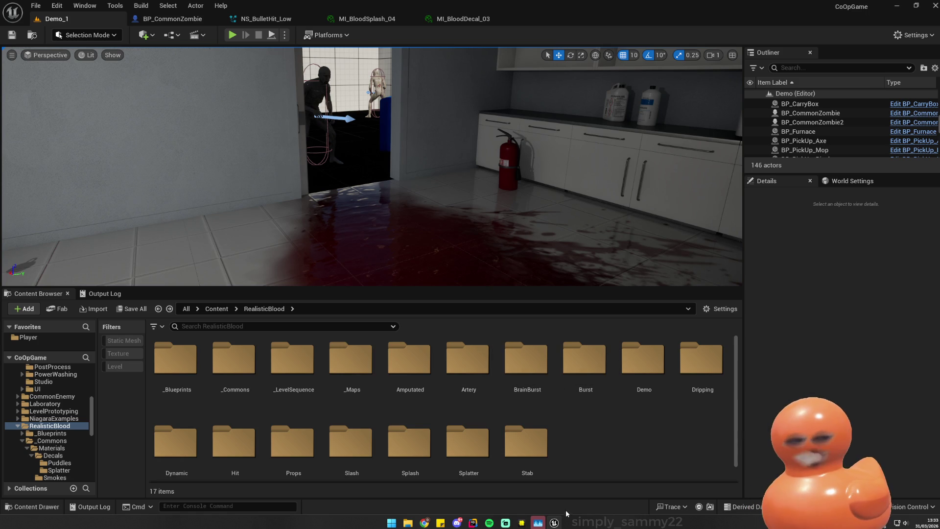
- Play the level, walk into the room, shoot the doorway zombie, and stop
click(232, 35)
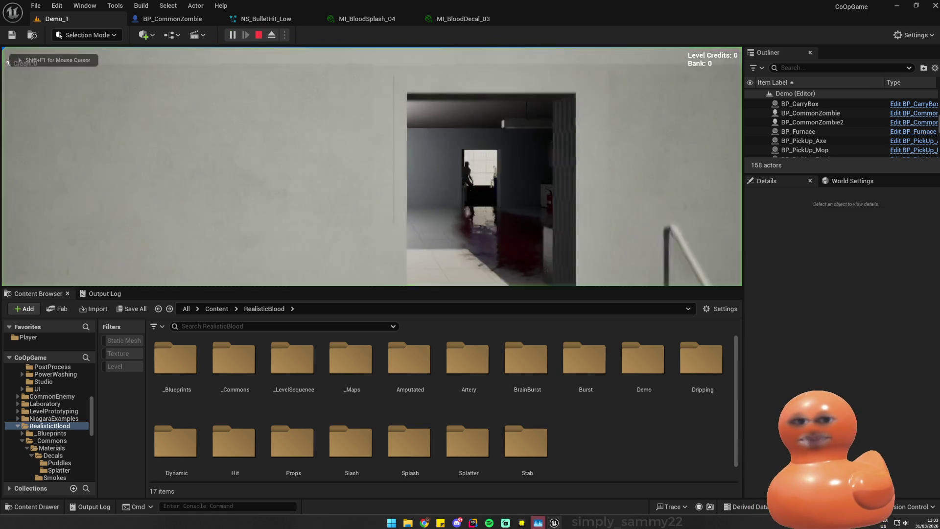
key(w)
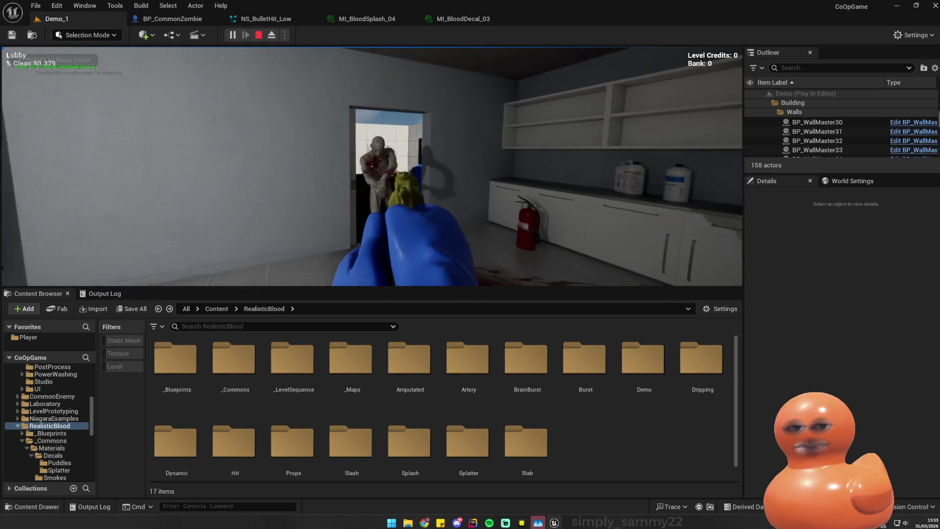
click(371, 167)
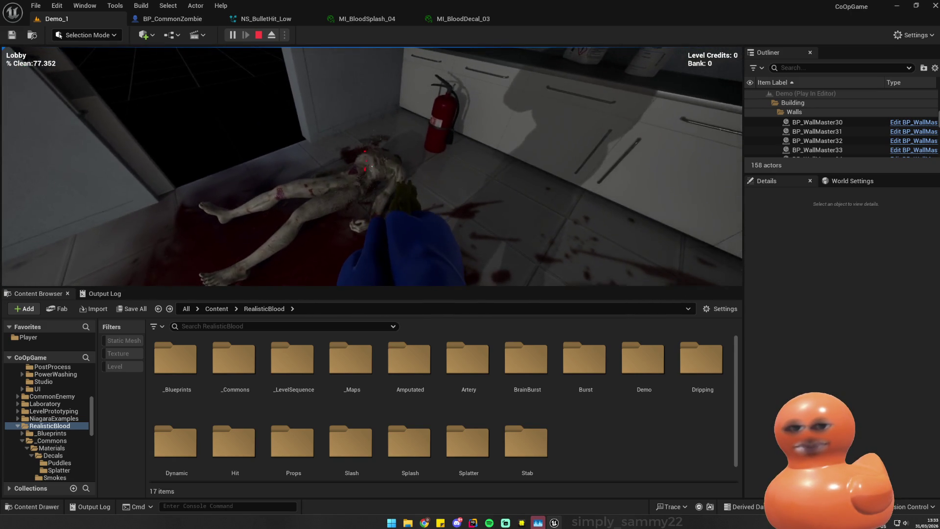
key(Escape)
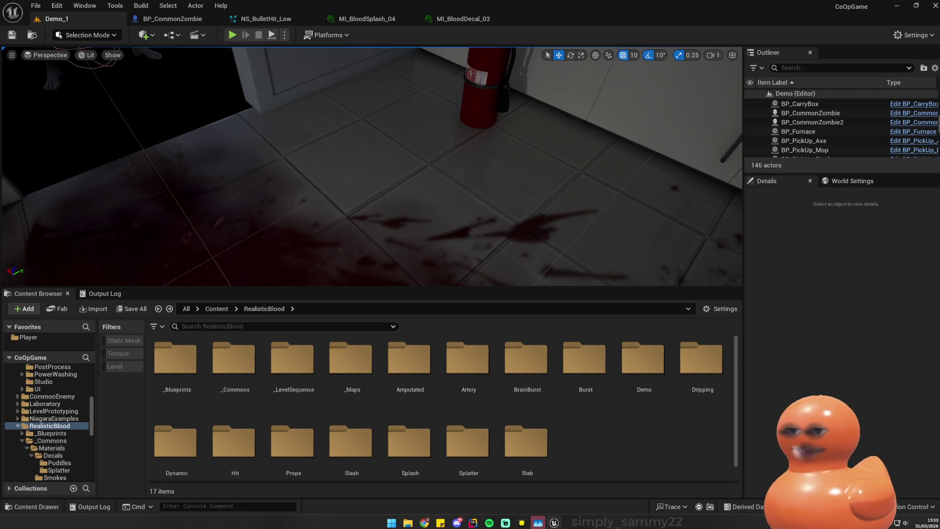
click(231, 183)
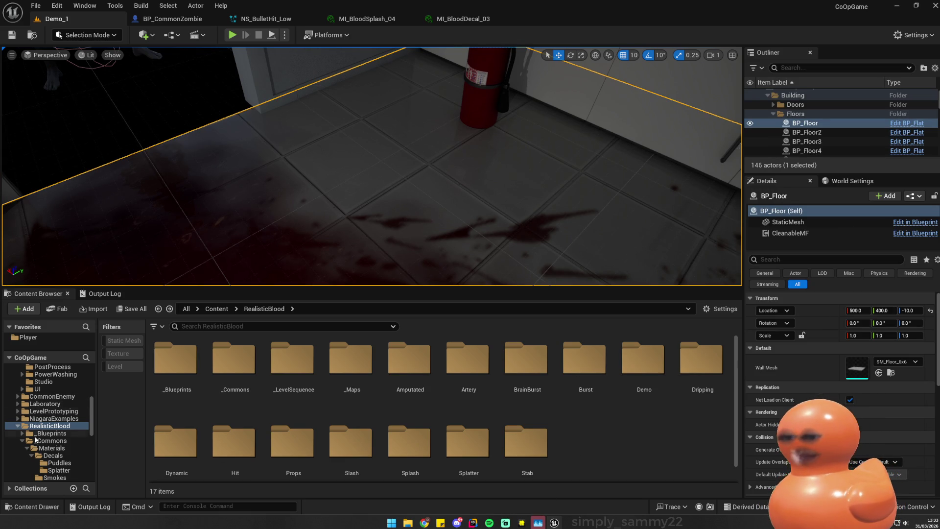
scroll(64, 407, up, 5)
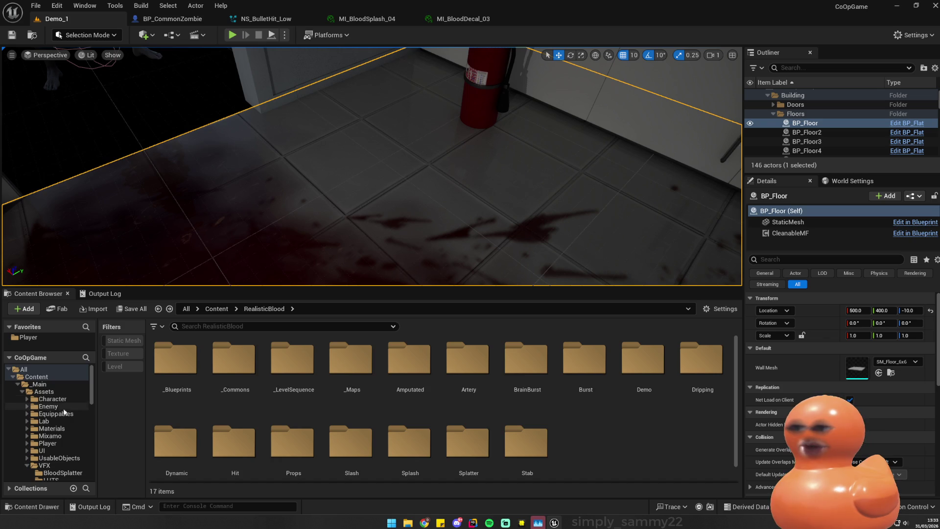
scroll(67, 401, down, 2)
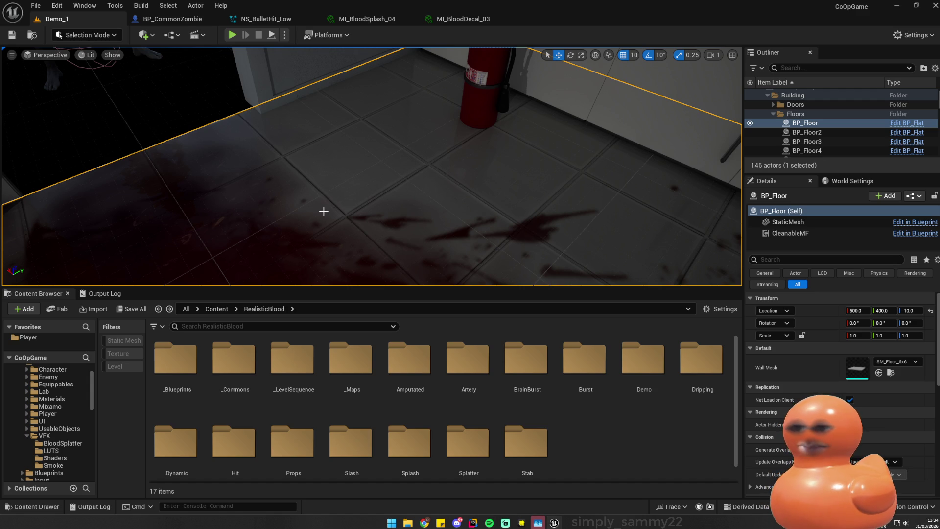
drag(335, 195, 335, 195)
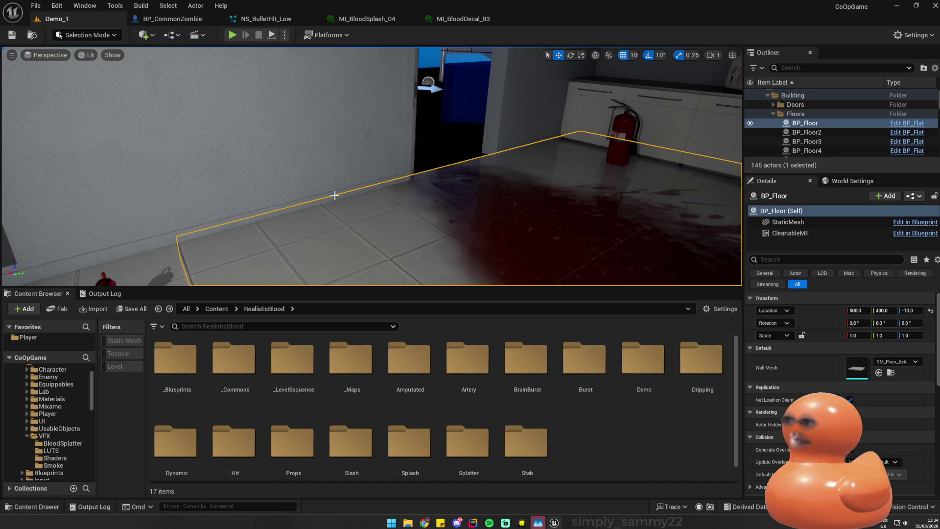
key(super)
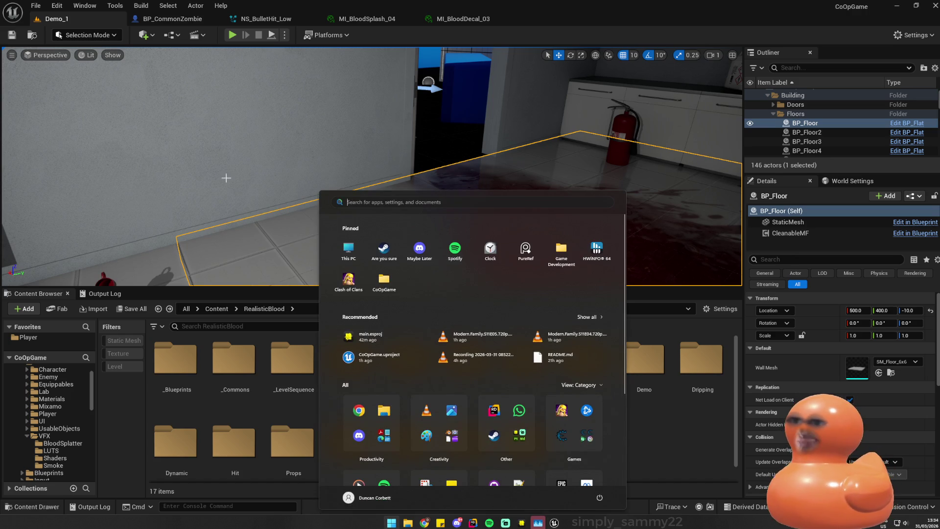
key(super)
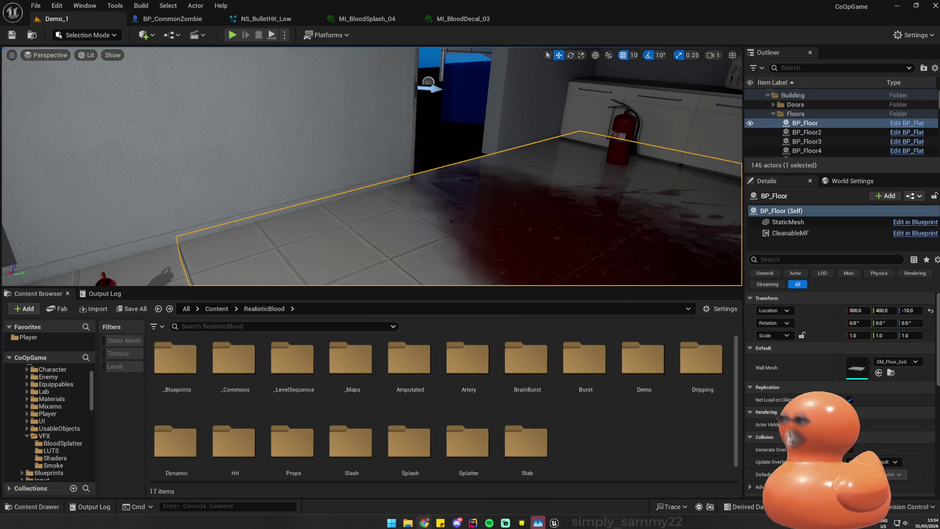
click(265, 162)
key(f)
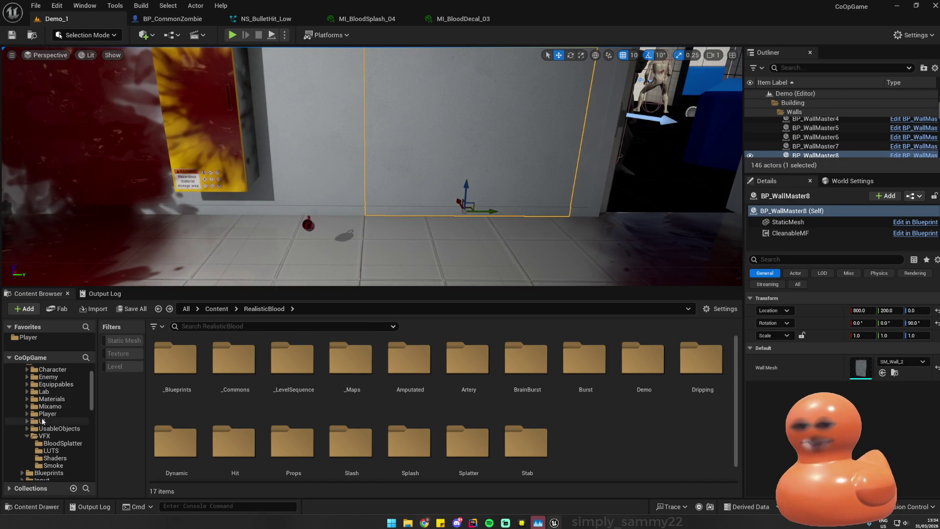
- Browse the Lab, Assets and BloodSplatter folders, then return to the top-level Content folder
scroll(55, 377, up, 2)
click(56, 414)
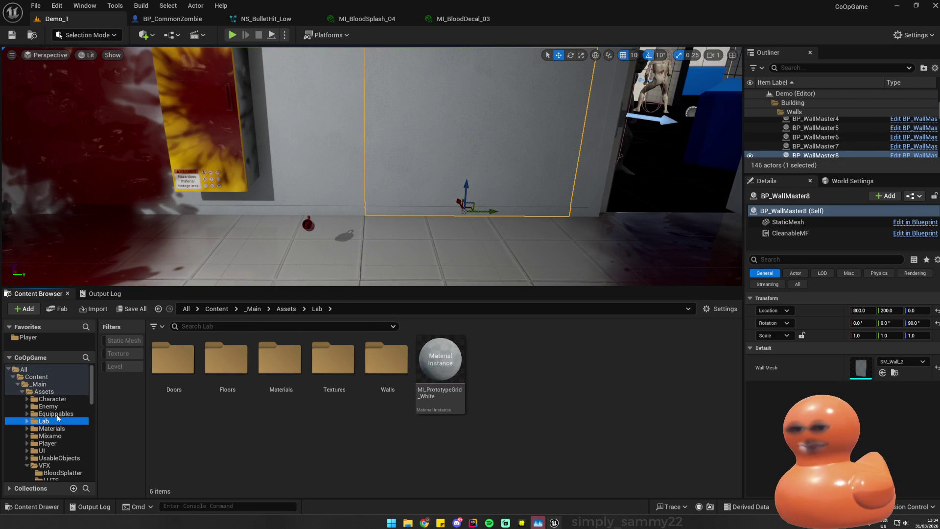
click(44, 392)
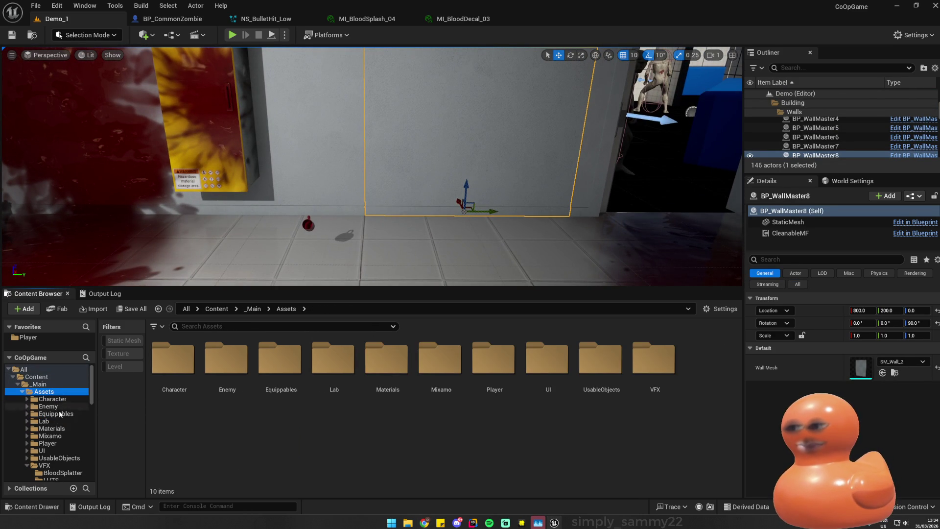
click(63, 472)
click(36, 377)
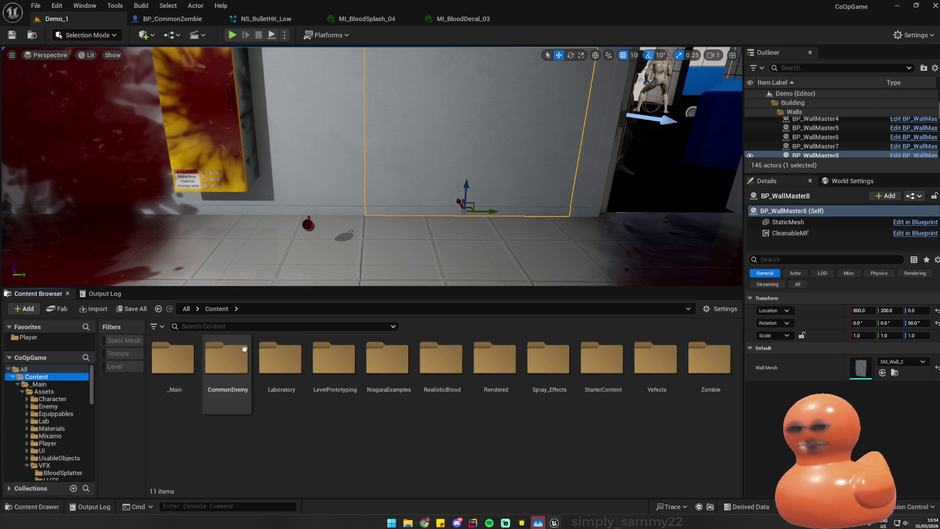
- Load the Showroom_Dark level from Content > RealisticBlood > _Maps
double_click(442, 370)
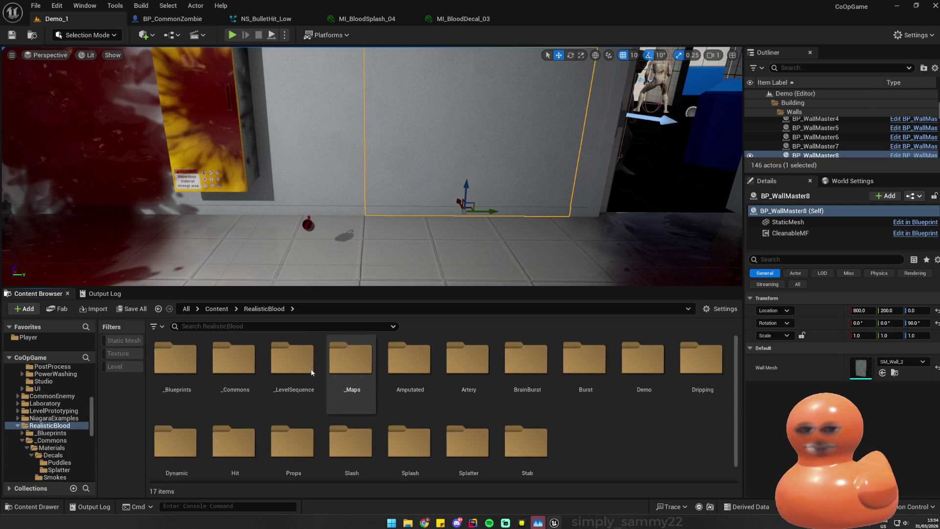
double_click(350, 360)
click(171, 356)
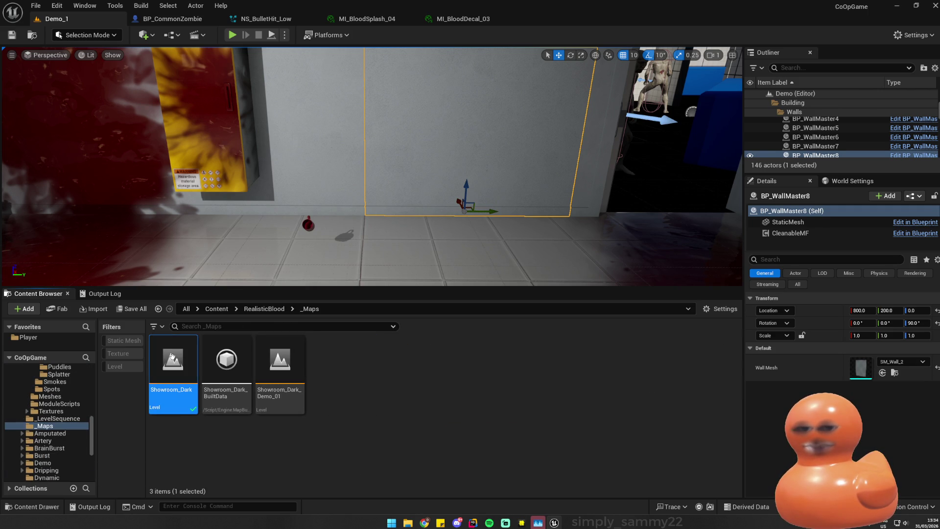
double_click(173, 358)
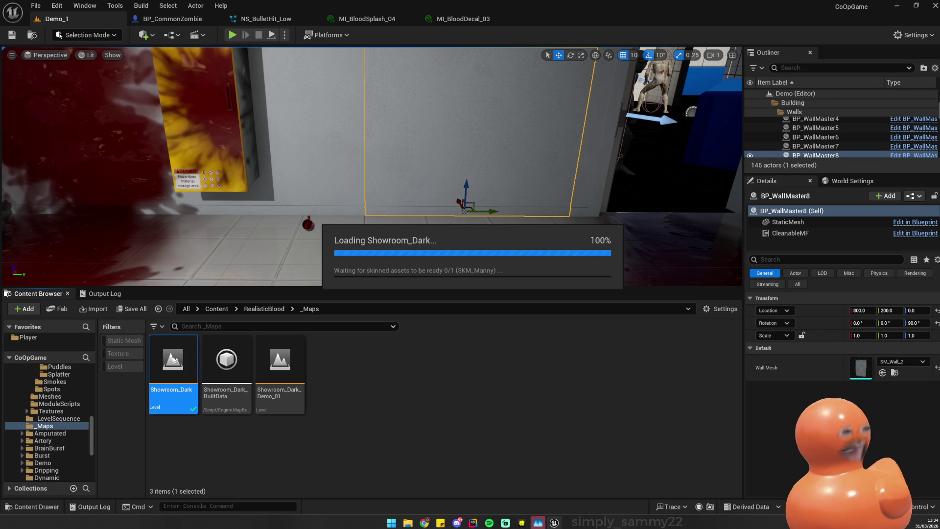
key(super)
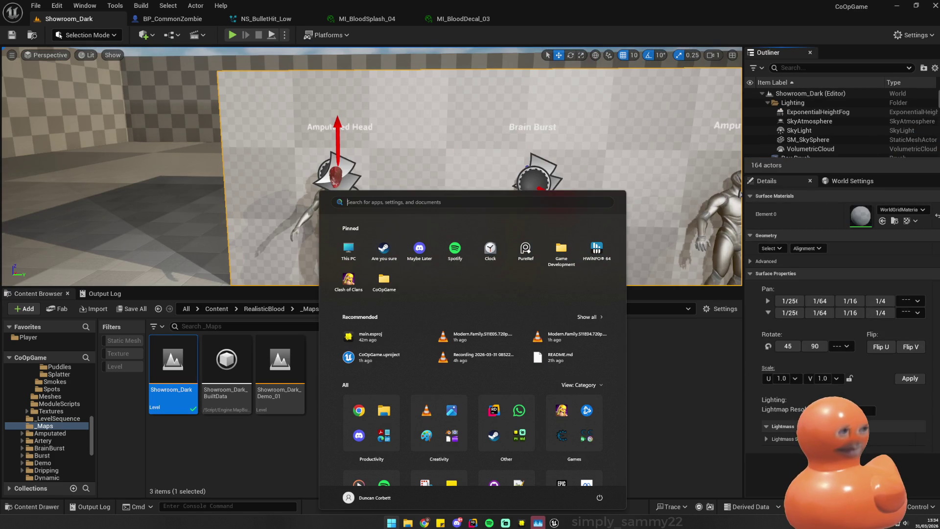
- Select the Brain Burst mannequin and start a Play In Editor session with Alt+P
key(super)
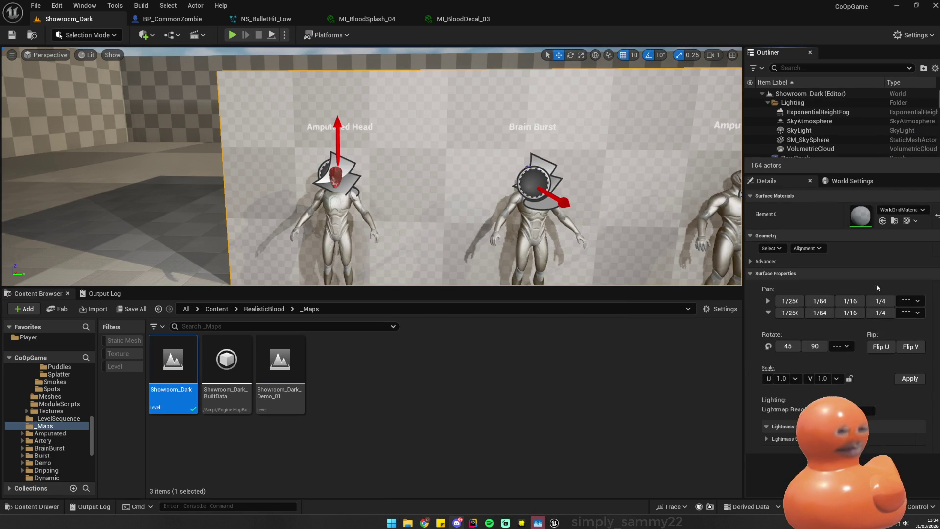
click(514, 207)
scroll(498, 196, up, 3)
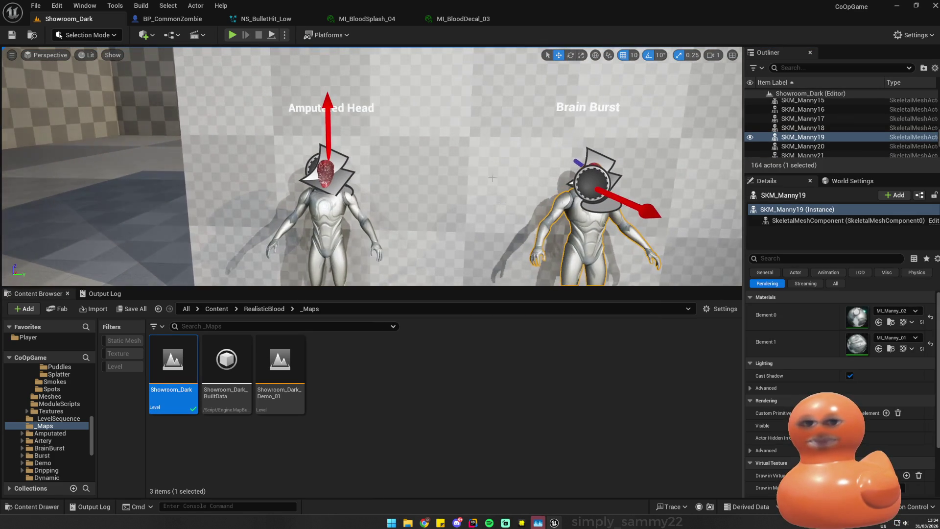
key(alt+p)
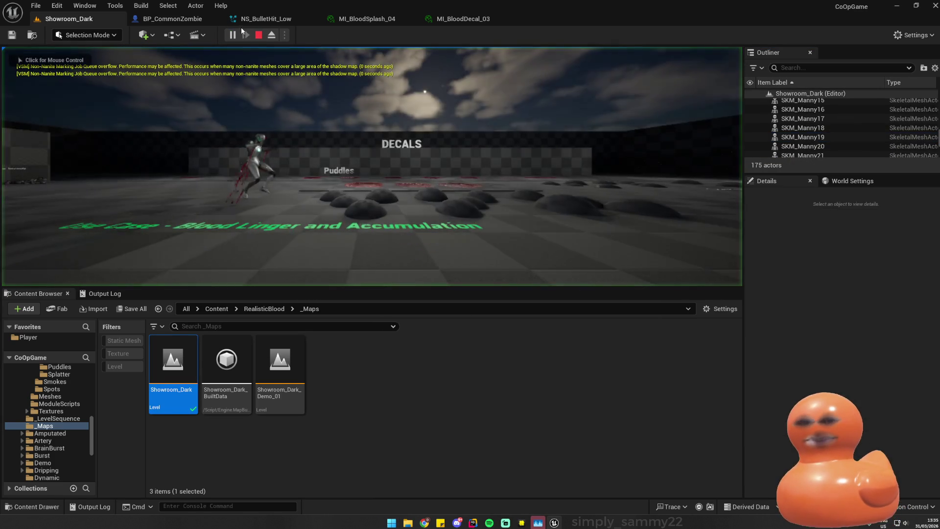
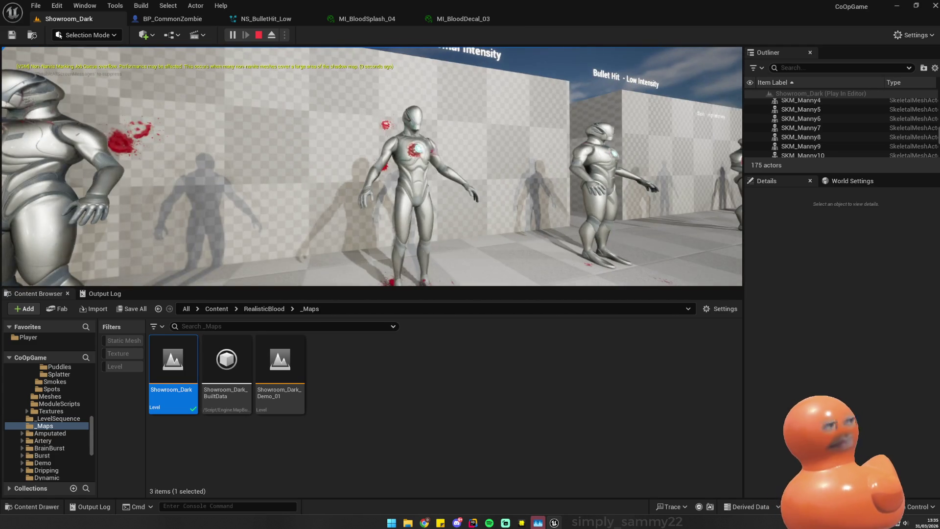
- Stop Play-in-Editor and inspect the Low Intensity bullet-hit test actor's root, arrow and Niagara components
key(Escape)
drag(627, 147, 628, 126)
click(449, 223)
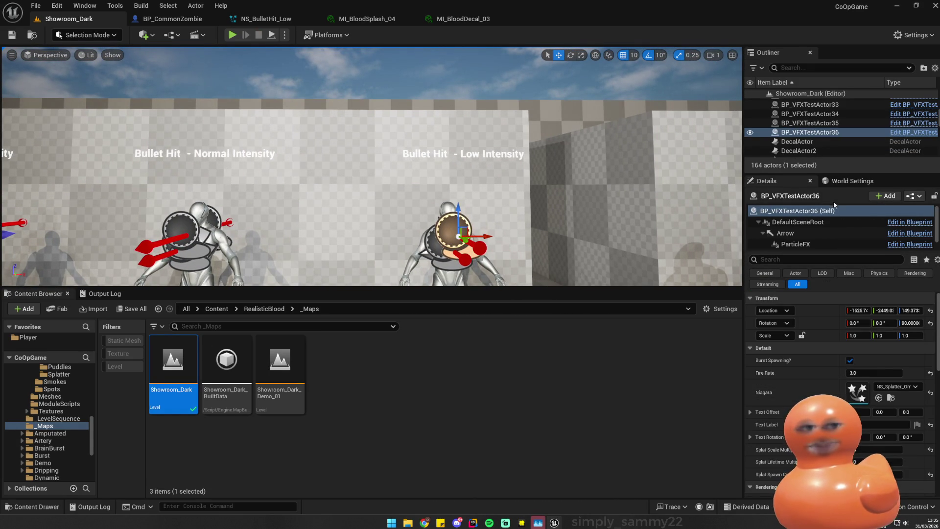
click(819, 222)
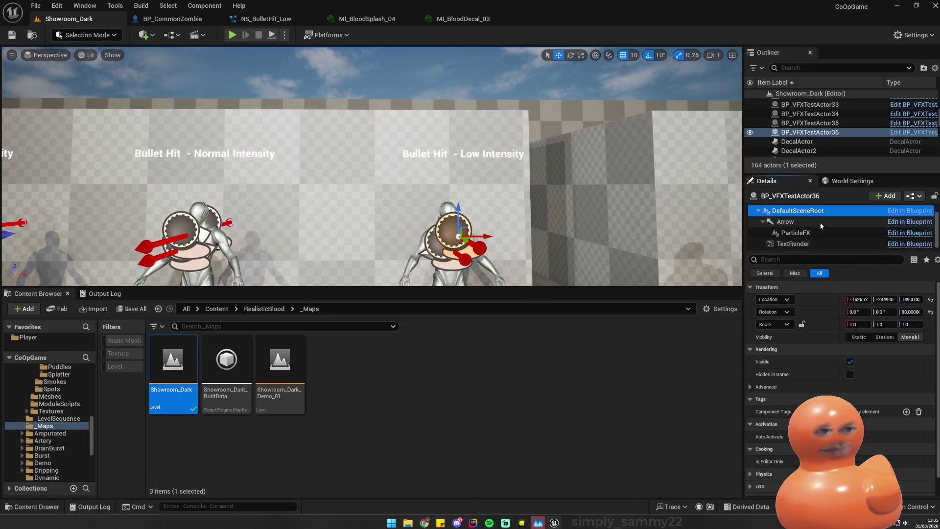
click(803, 233)
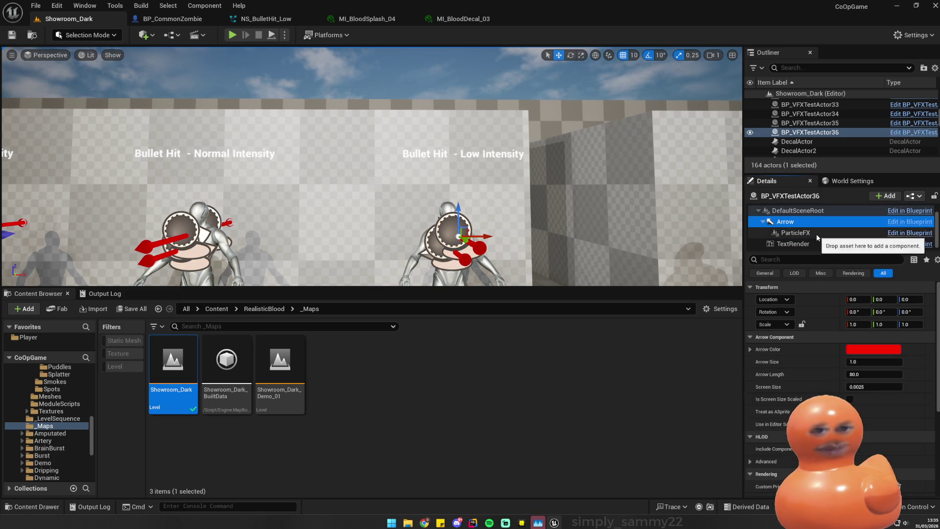
click(817, 244)
click(819, 234)
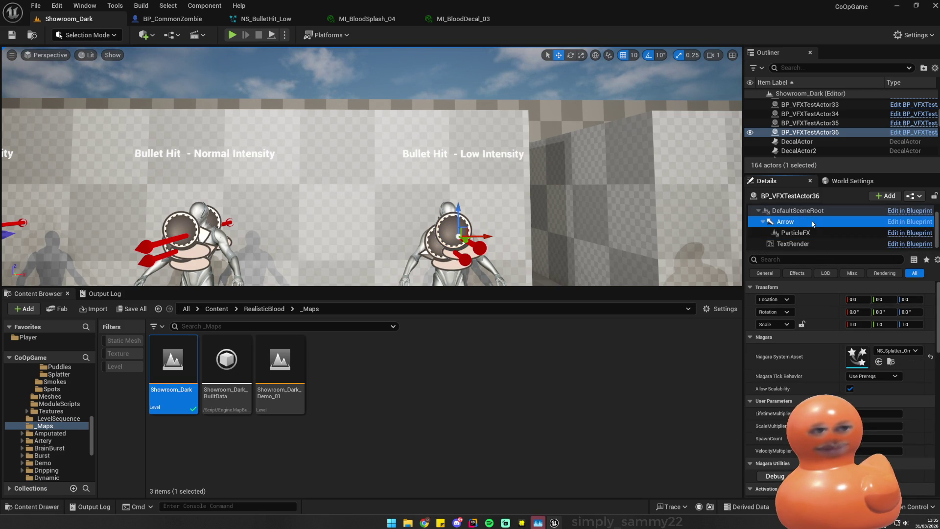
click(813, 212)
- Frame the front mannequin's test actor and its chest effect, then select SKM_Manny12
drag(582, 63, 581, 64)
click(237, 208)
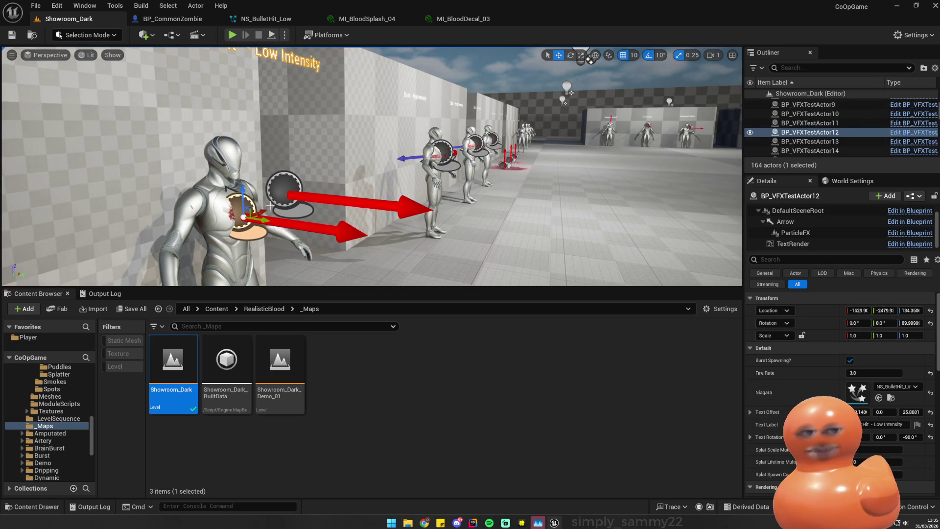
key(f)
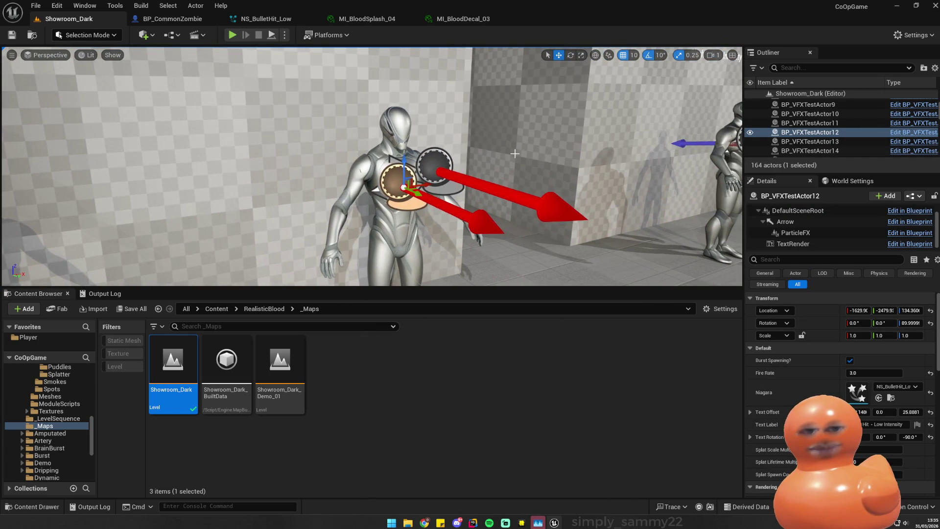
click(814, 233)
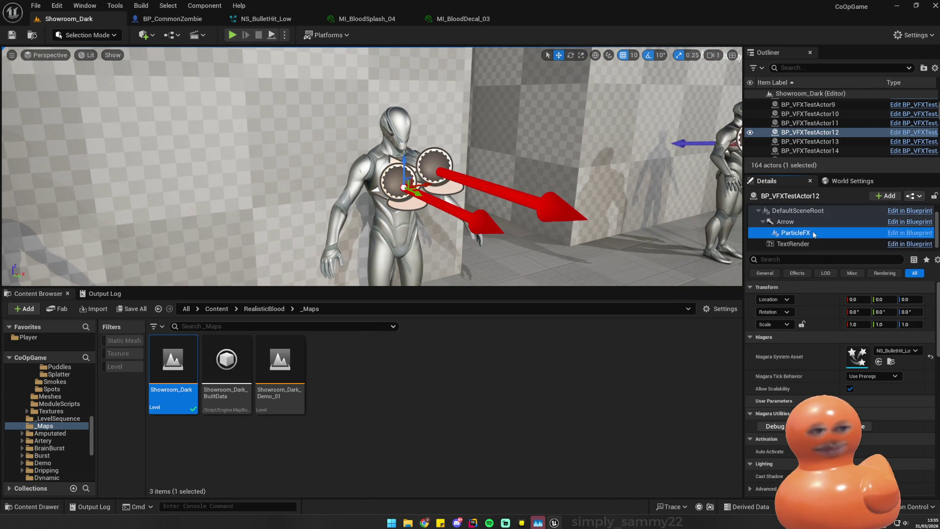
key(f)
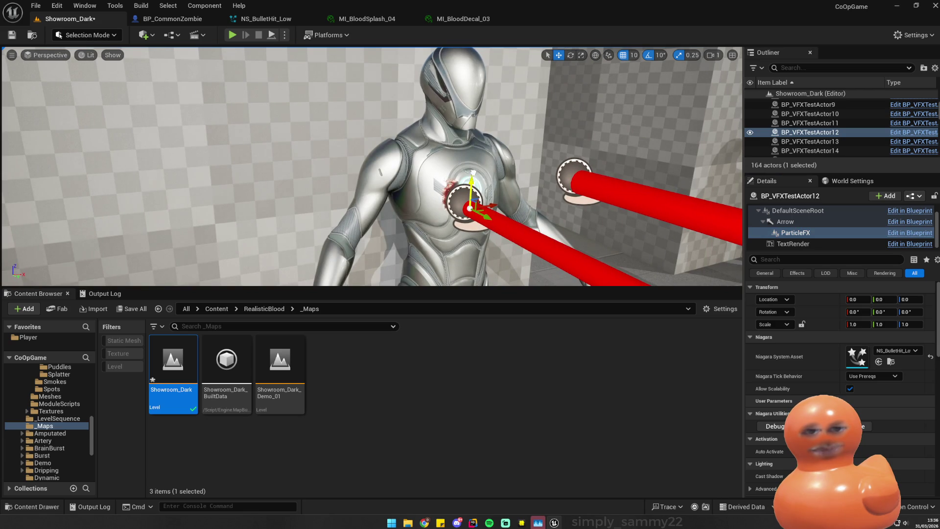
click(451, 194)
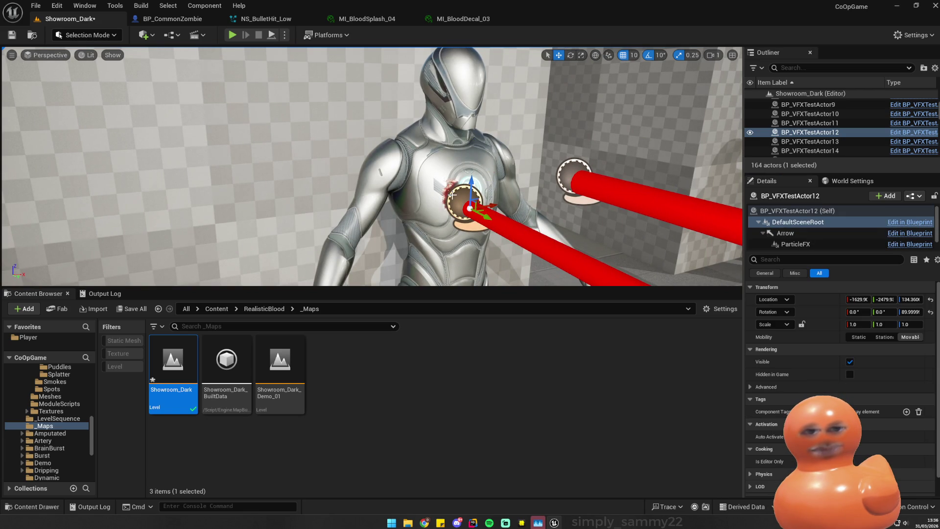
click(450, 201)
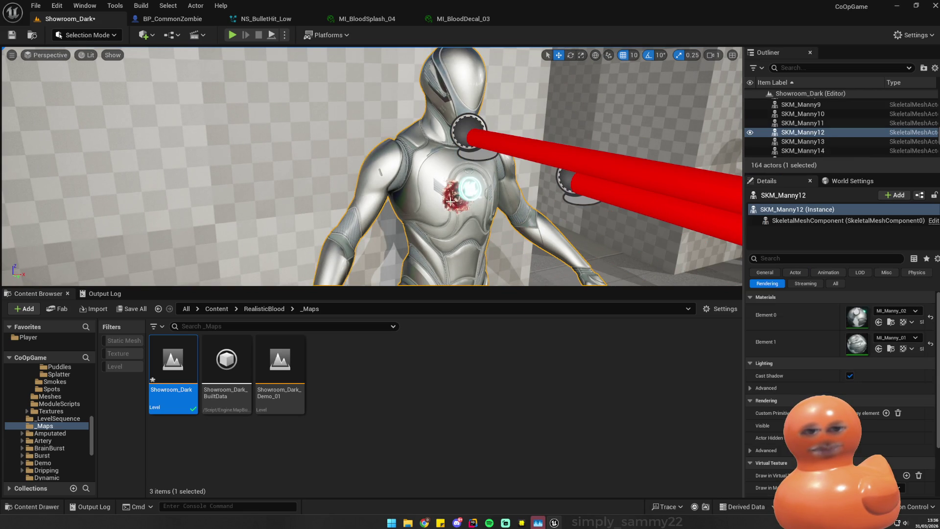
- Lower the bullet-hit test actor 20 units to Location Z 134.36 onto the mannequin's chest
click(469, 122)
mouse_move(475, 106)
mouse_down()
mouse_move(473, 235)
mouse_move(274, 235)
mouse_up()
click(342, 161)
drag(343, 162, 186, 166)
click(325, 156)
drag(326, 155, 465, 158)
- Check SKM_Manny11 and frame the chest decal MI_BloodDecal_27 for its asset actions
click(552, 161)
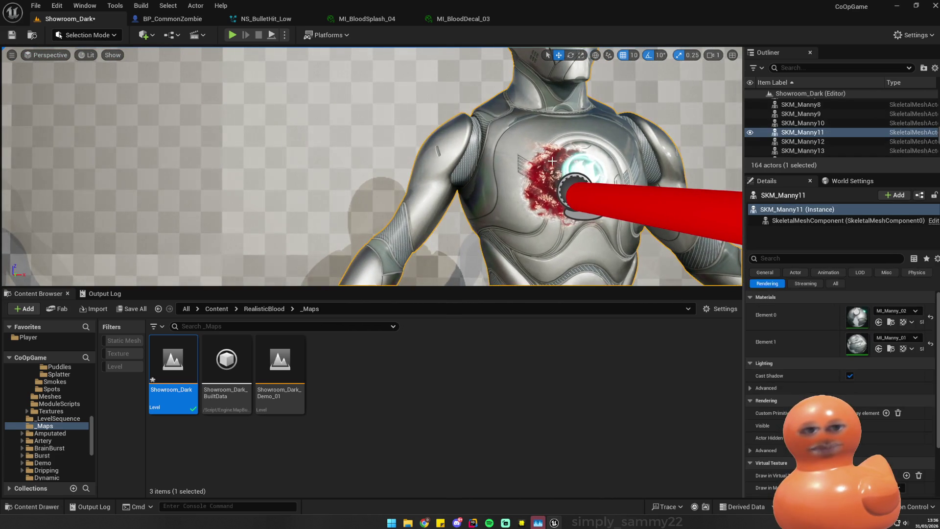
click(551, 171)
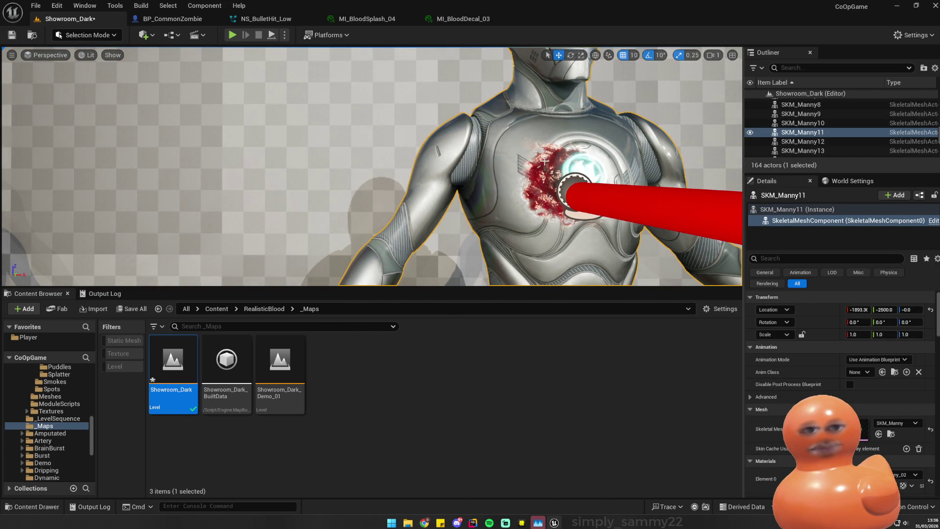
mouse_move(551, 195)
mouse_down()
mouse_move(551, 215)
mouse_move(519, 215)
mouse_move(534, 215)
mouse_move(539, 196)
mouse_up()
click(542, 178)
key(f)
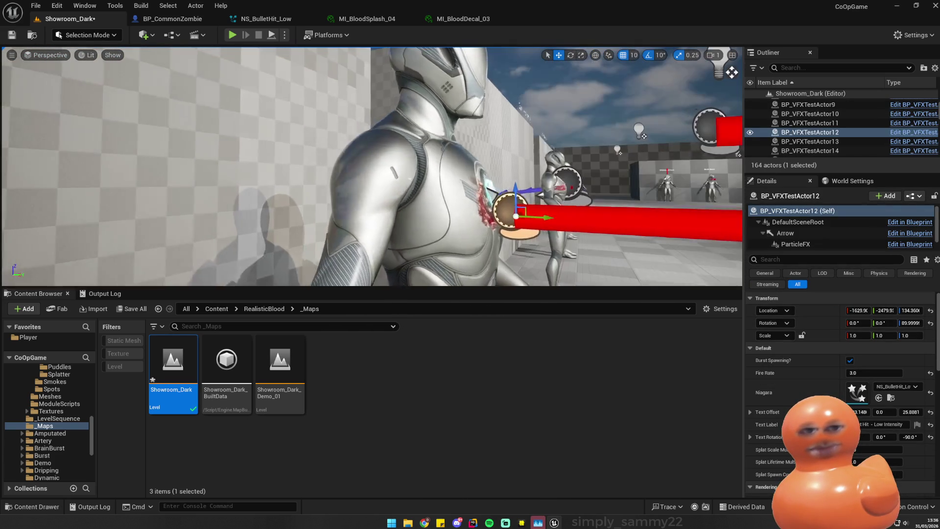
click(490, 178)
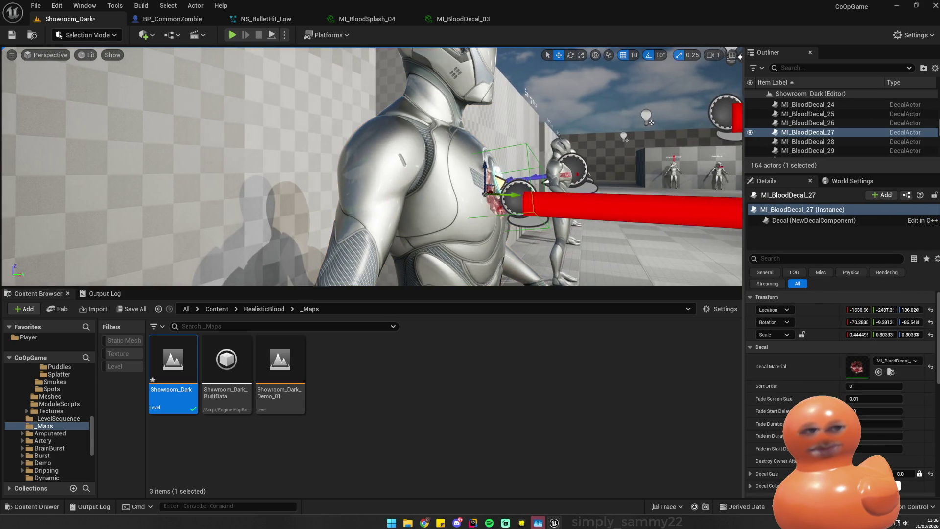
double_click(808, 132)
right_click(795, 133)
- Browse to the decal's MI_BloodDecal_03 material and find its parent material
click(847, 165)
click(489, 394)
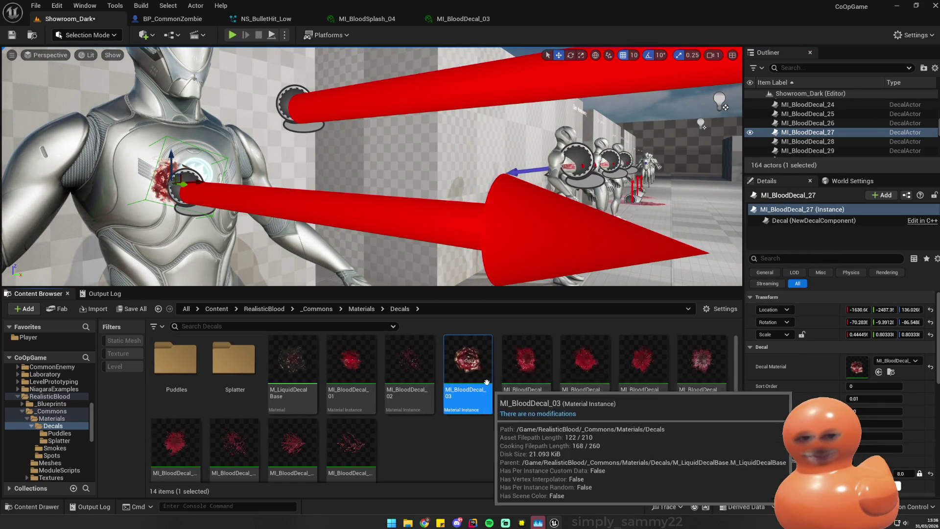
right_click(491, 394)
click(539, 80)
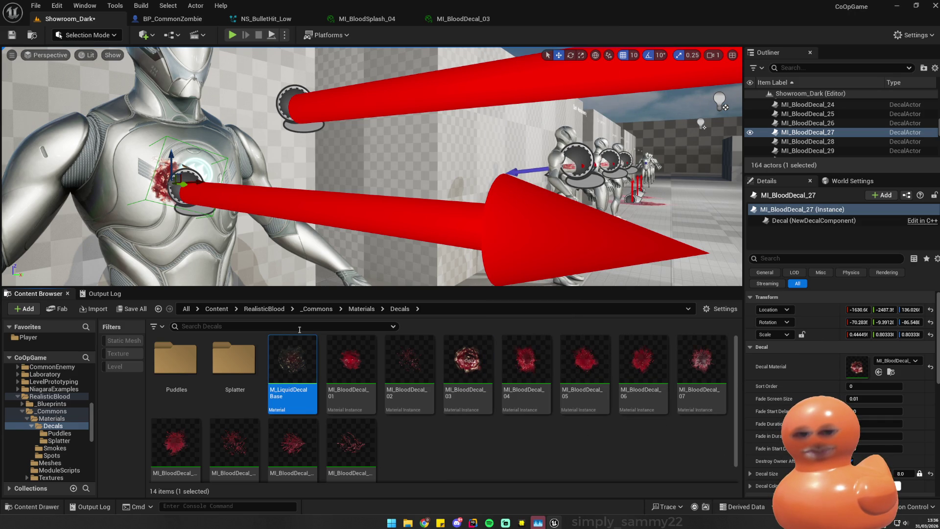
- Open and close M_LiquidDecalBase, then return to Showroom_Dark and the Materials folder
double_click(304, 389)
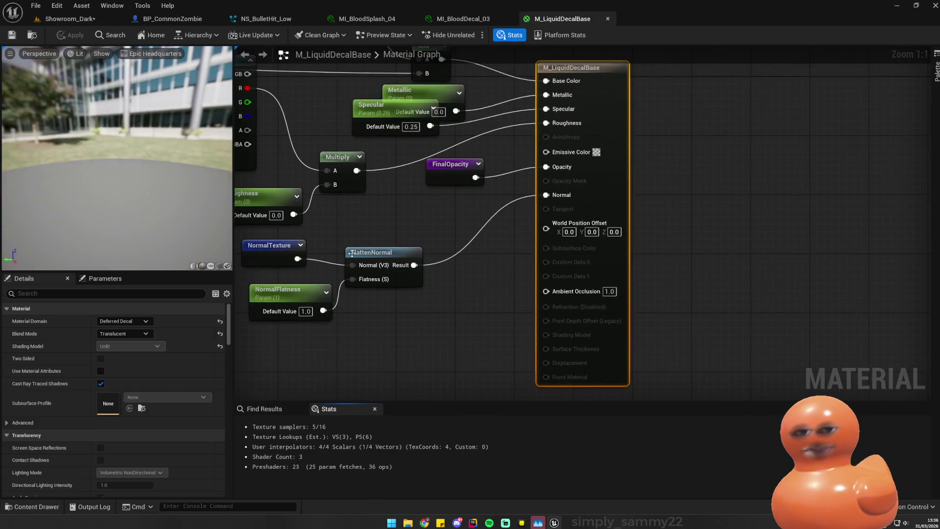
scroll(666, 93, down, 5)
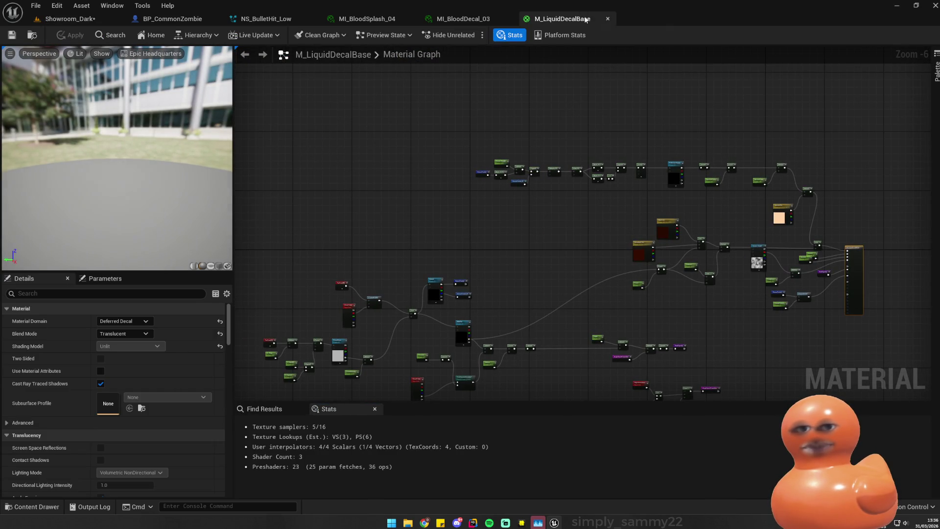
middle_click(586, 18)
click(96, 19)
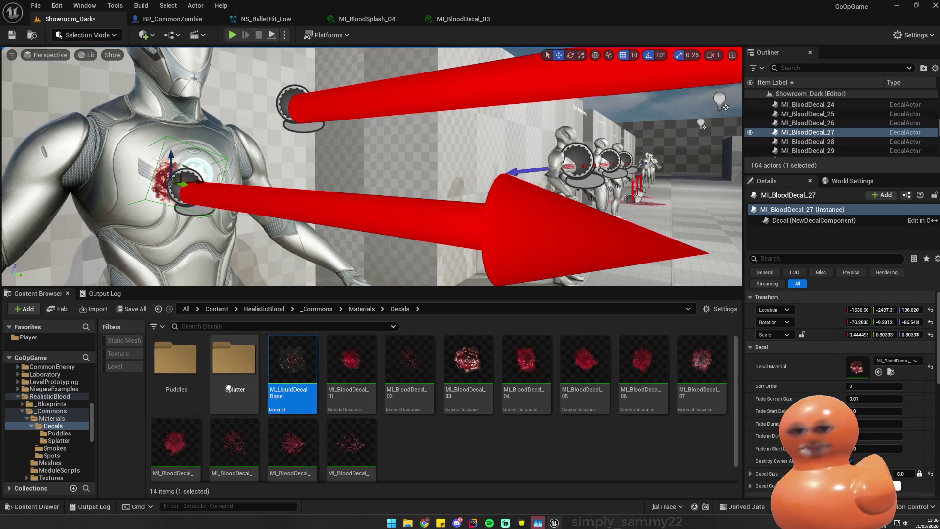
click(367, 311)
- Navigate from RealisticBlood up to Content and down into _Main/Assets/VFX/BloodSplatter
click(327, 310)
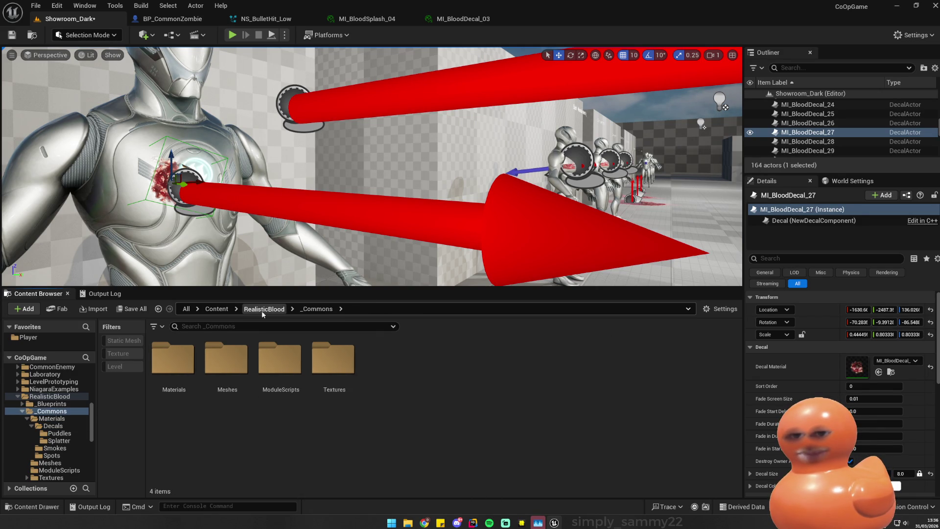
click(259, 309)
scroll(51, 383, up, 5)
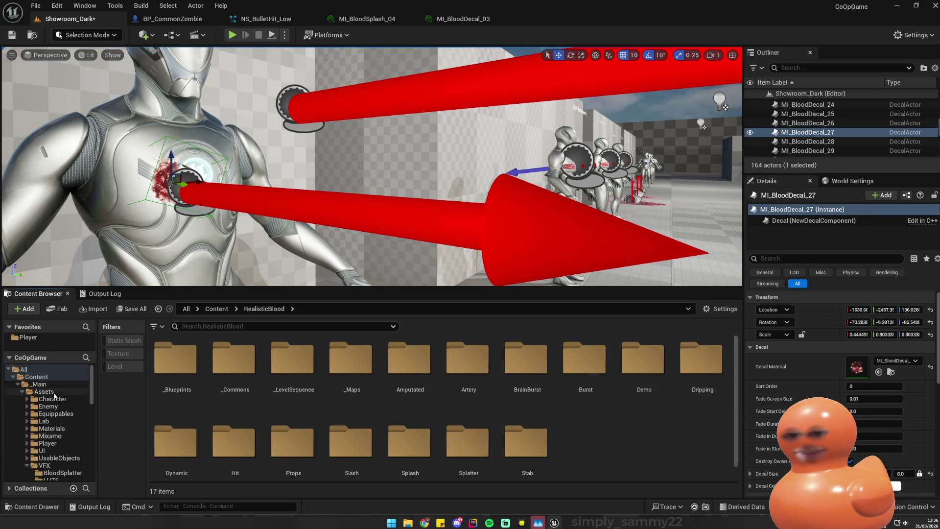
click(37, 377)
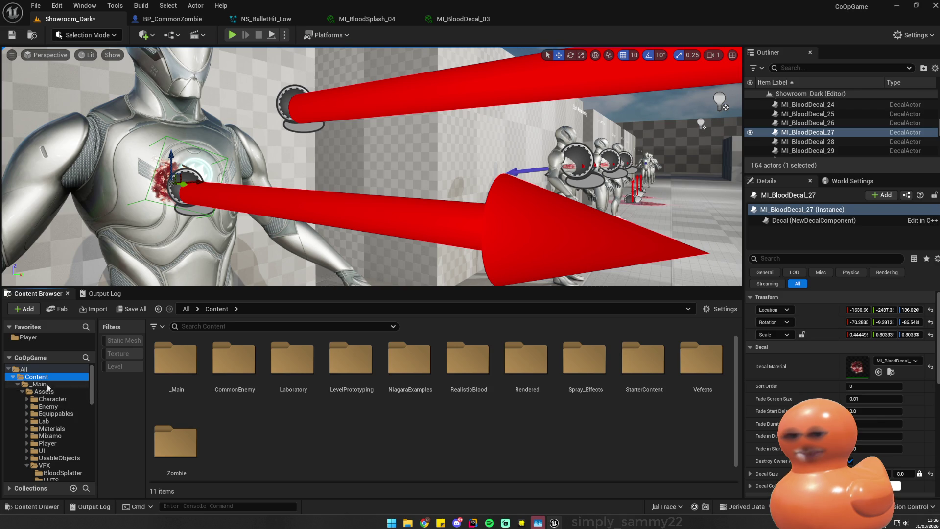
click(25, 384)
click(18, 385)
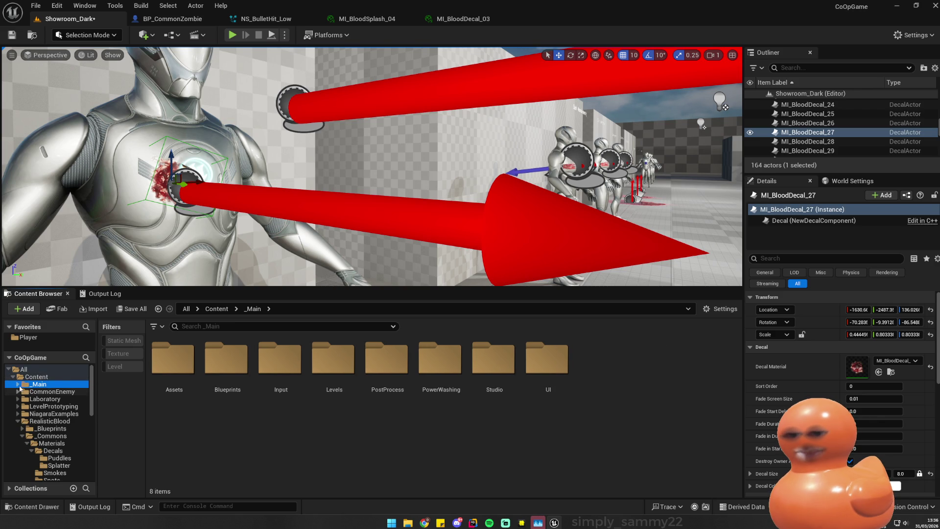
click(35, 376)
double_click(171, 358)
click(190, 377)
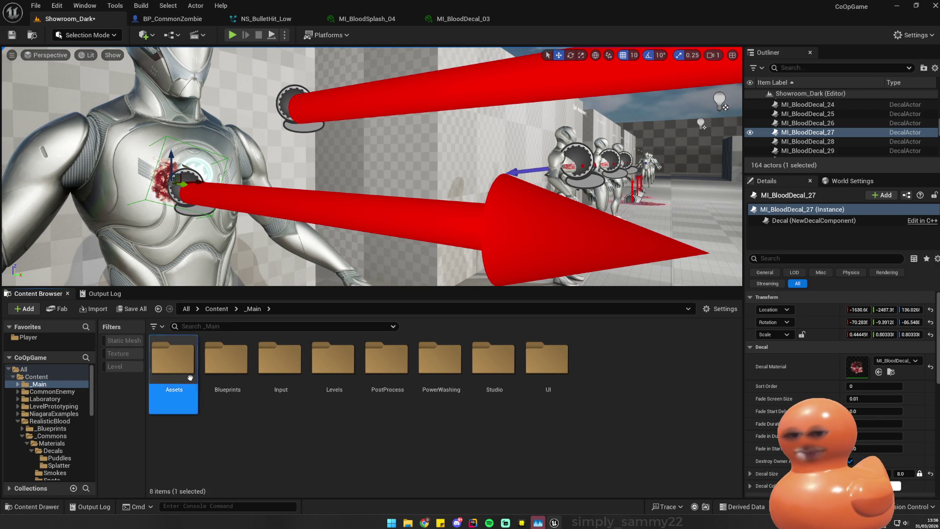
double_click(190, 378)
double_click(654, 362)
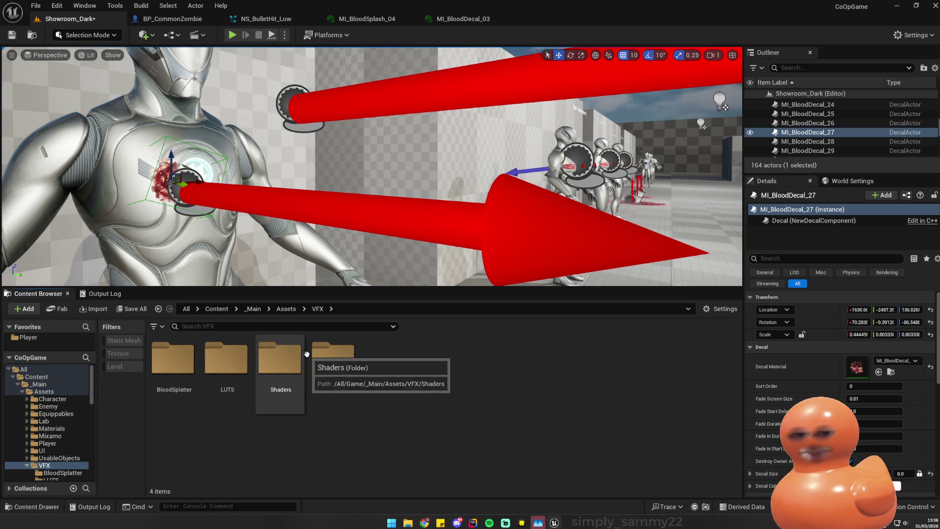
double_click(173, 360)
- Create a Niagara folder in BloodSplatter and move the three bullet-hit Niagara systems into it
right_click(431, 436)
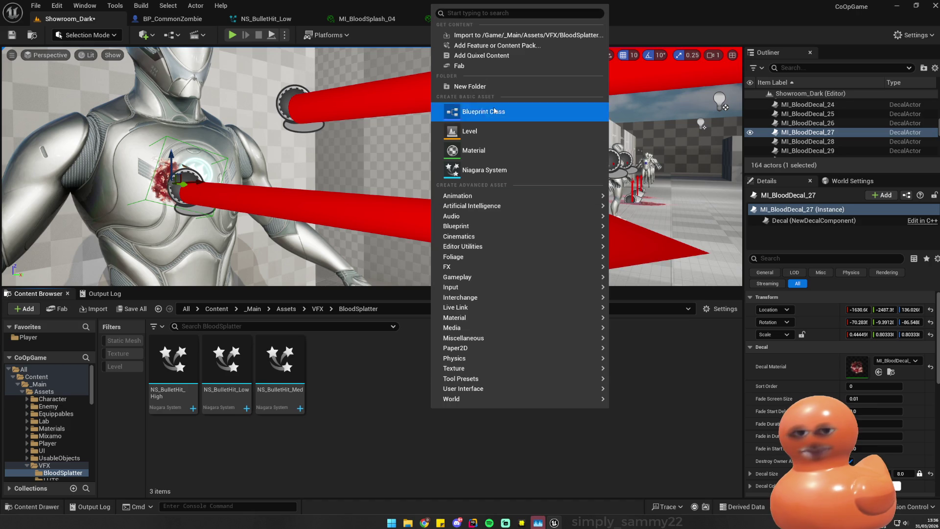
click(495, 87)
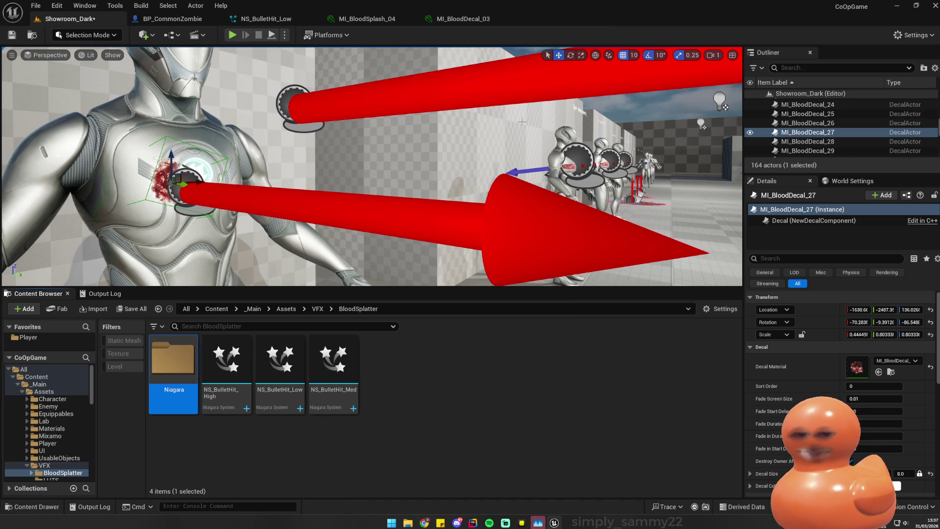
click(226, 362)
shift+click(334, 363)
mouse_move(230, 367)
mouse_down()
mouse_move(184, 370)
mouse_move(192, 373)
mouse_up()
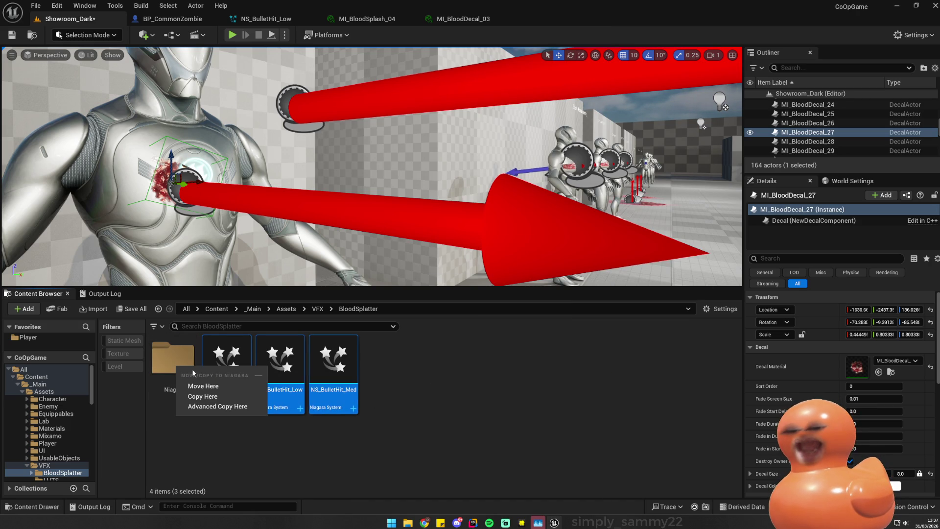
click(204, 386)
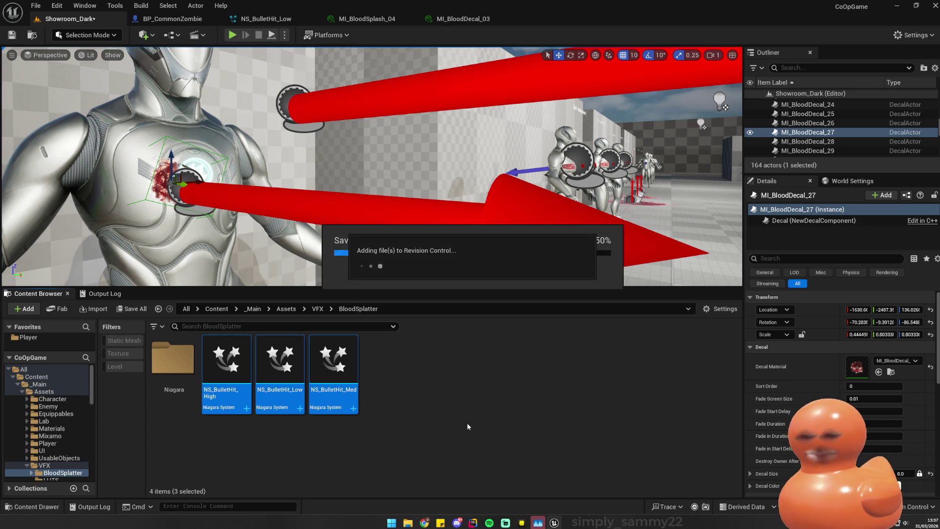
- Add Decals and Material folders to BloodSplatter and open the new Material folder
right_click(333, 416)
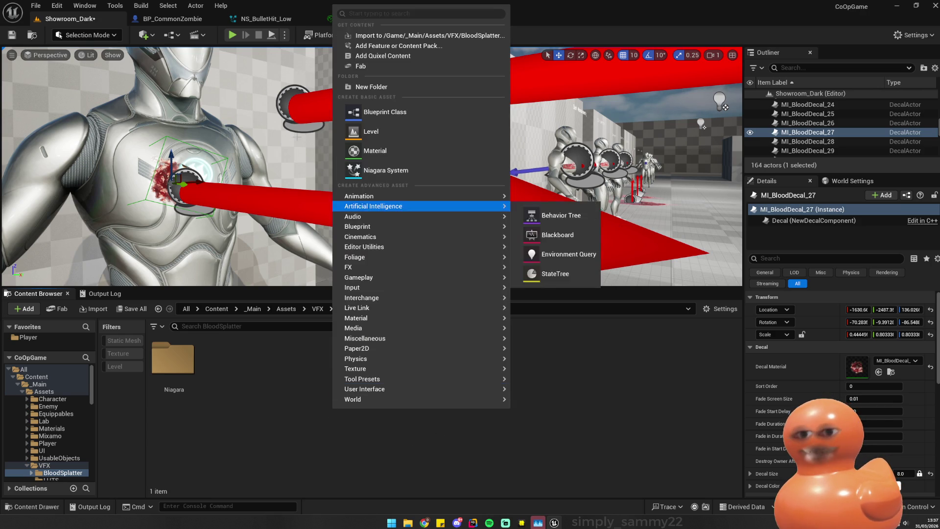
click(391, 87)
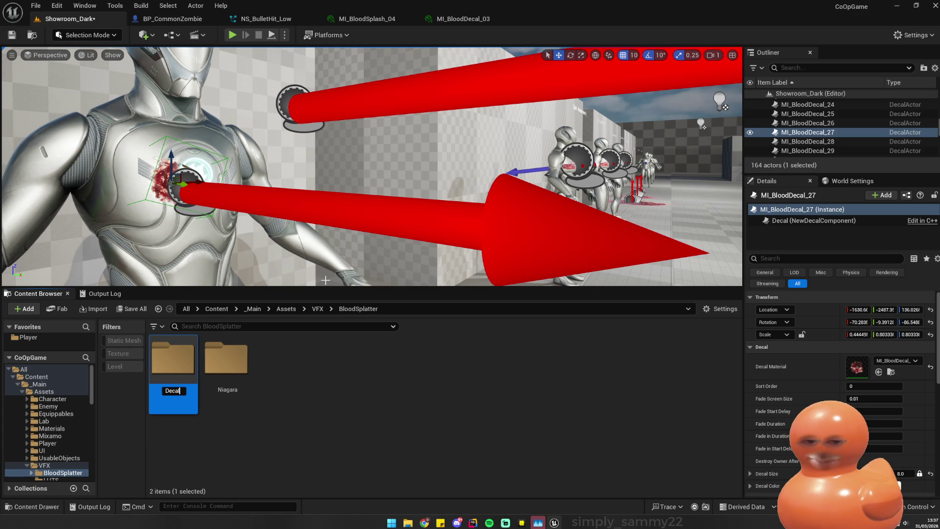
right_click(379, 433)
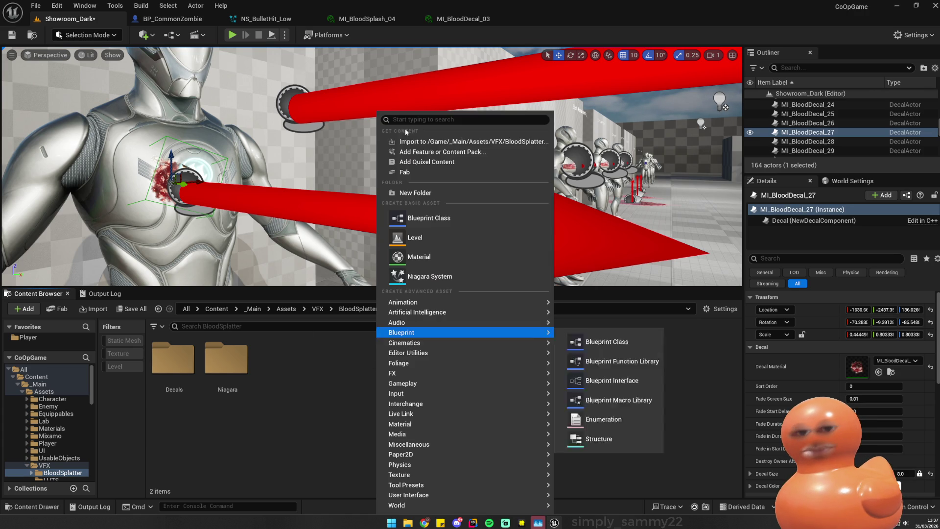
click(439, 196)
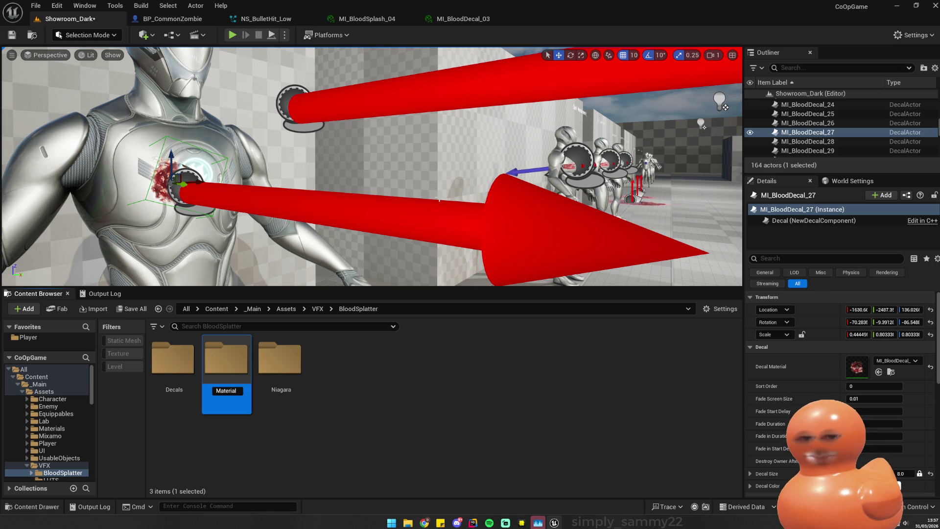
right_click(218, 211)
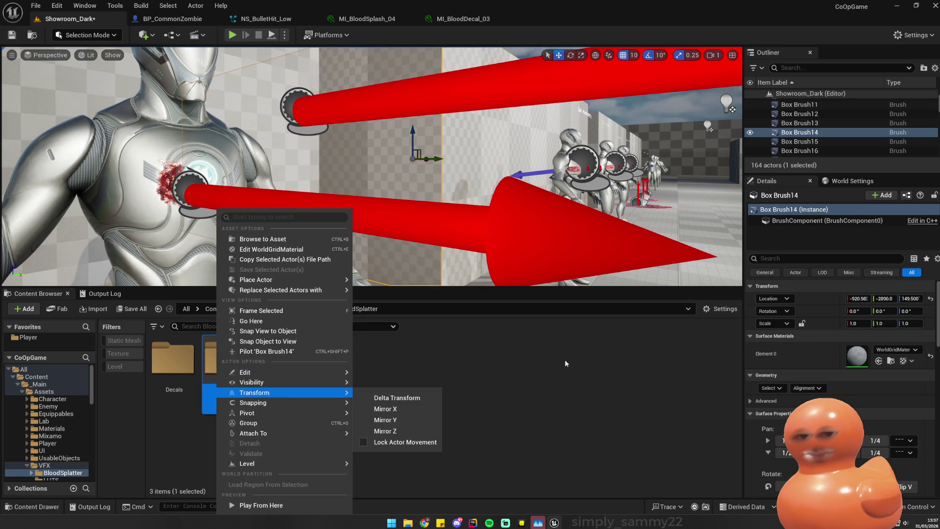
key(Escape)
double_click(227, 350)
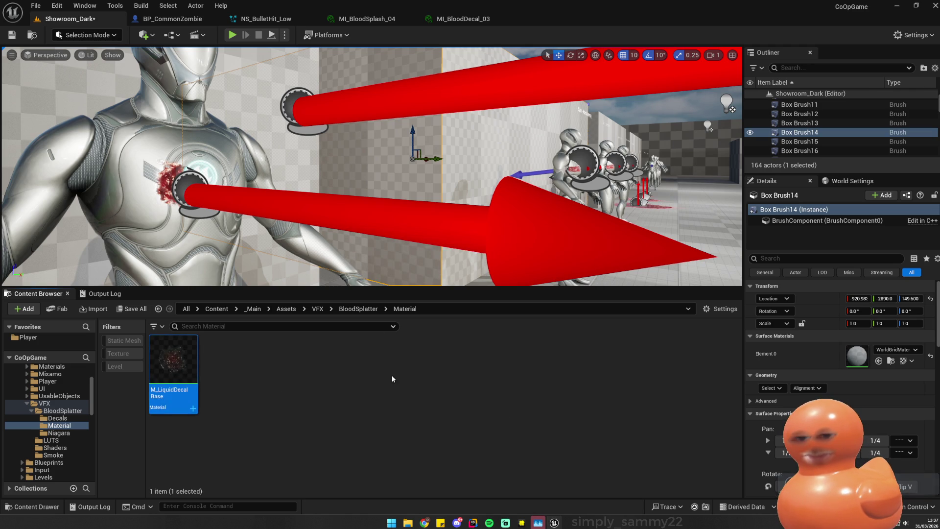
key(alt+Left)
key(alt+Left)
key(alt+Left)
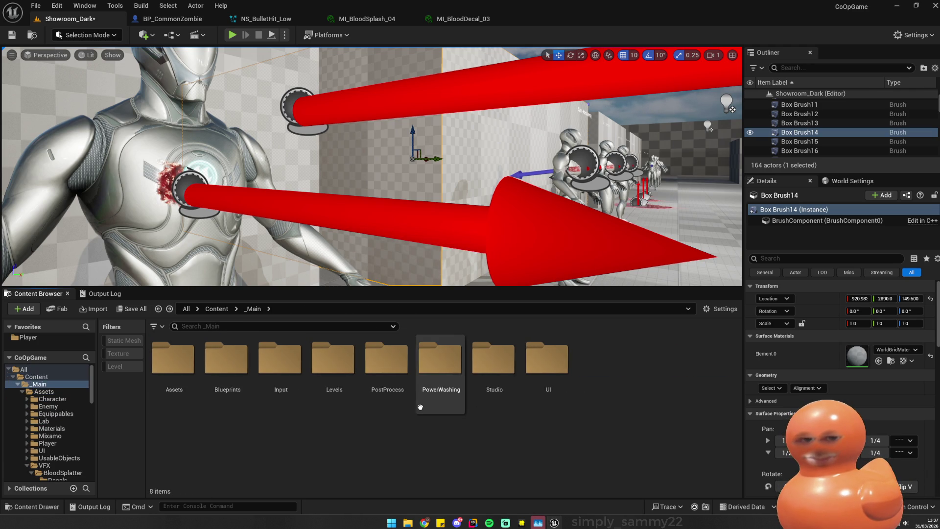
- Browse from the chest-wound decal to its MI_BloodDecal_03 material in the RealisticBlood Decals folder
key(alt+Right)
key(alt+Right)
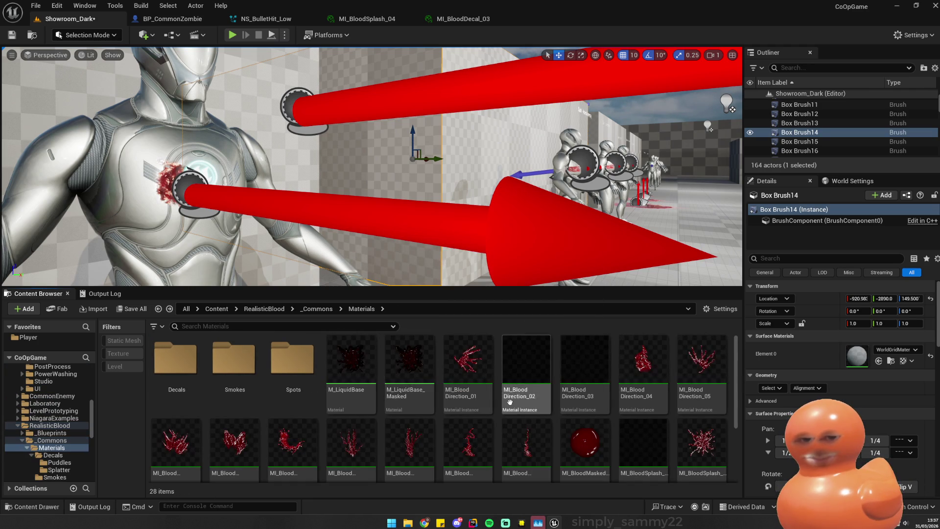
scroll(613, 431, down, 2)
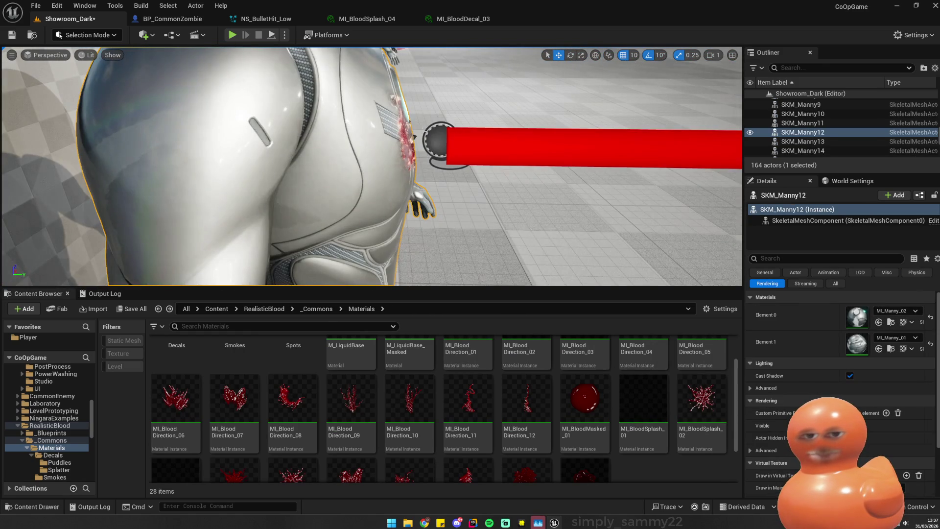
scroll(372, 167, down, 2)
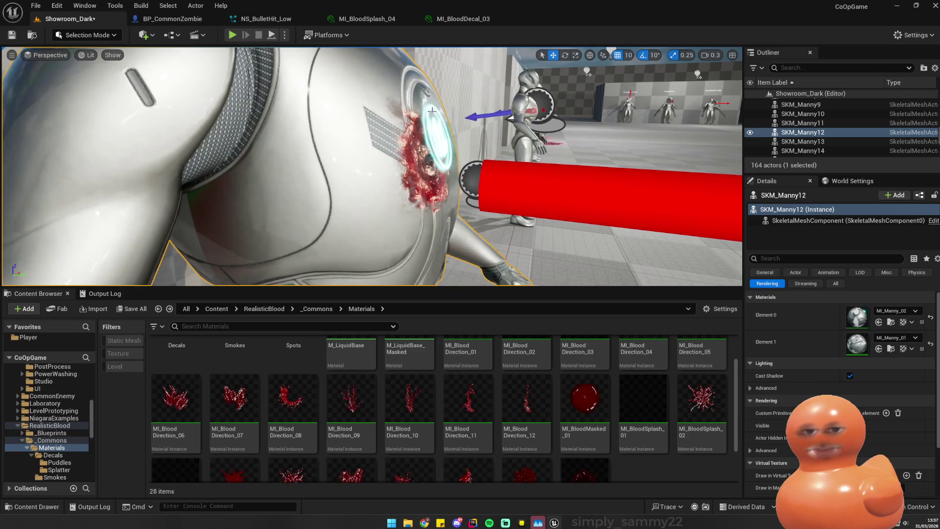
click(441, 179)
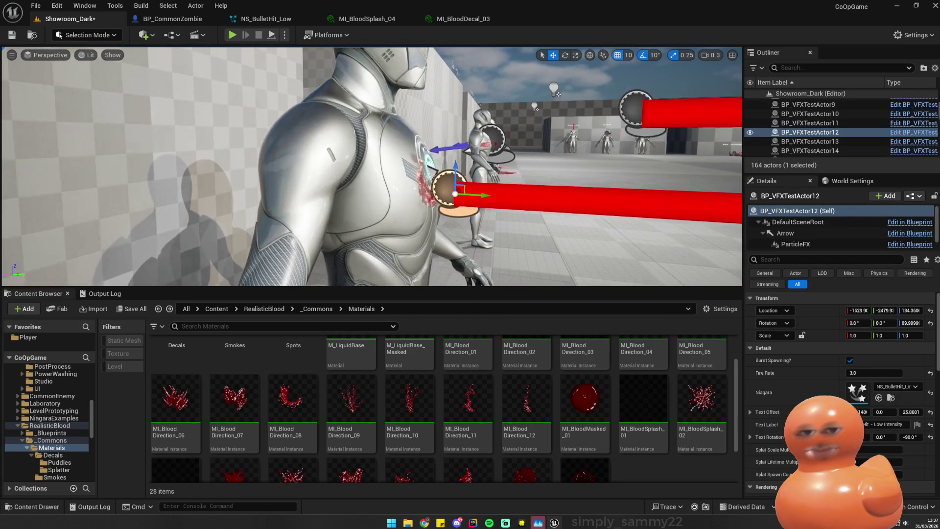
click(433, 168)
right_click(823, 132)
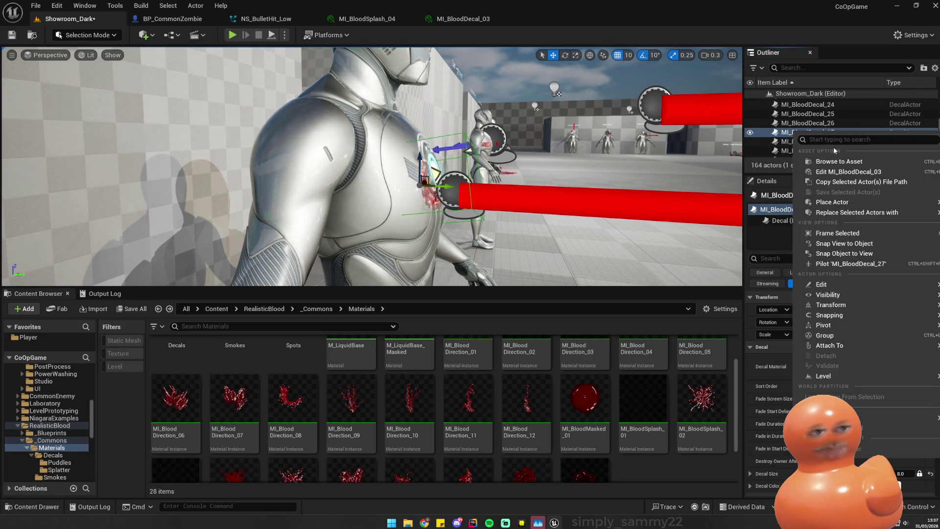
click(827, 172)
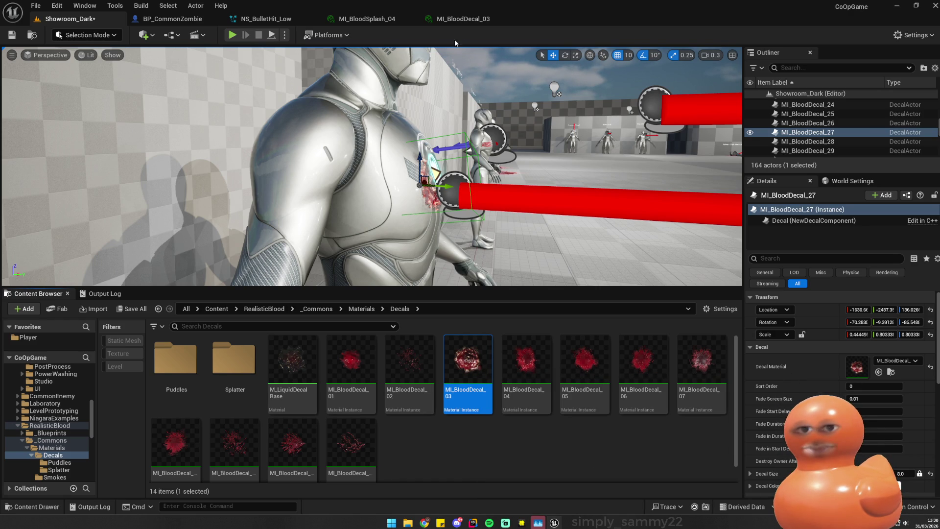
click(461, 20)
click(74, 18)
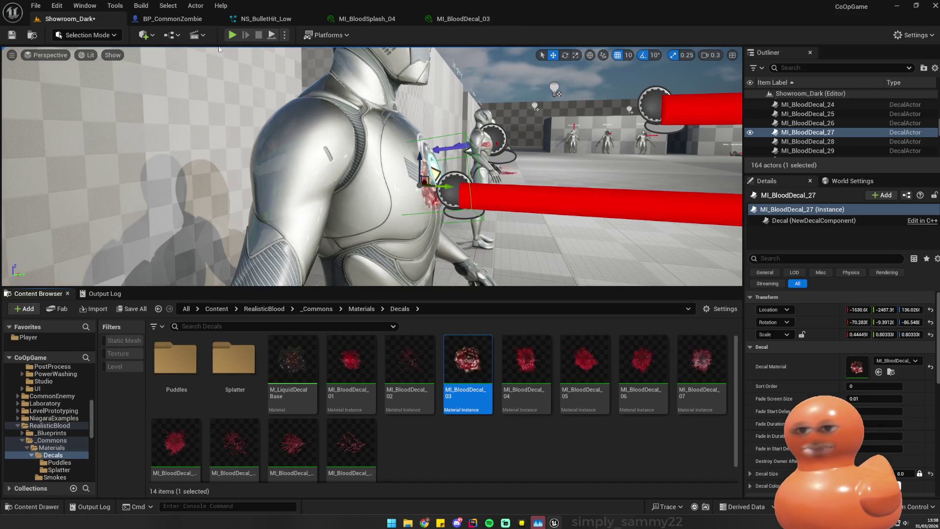
- Go to Content/_Main/Assets/VFX/BloodSplatter/Material, where MI_BloodDecal_03 sits beside M_LiquidDecalBase
click(240, 20)
click(166, 19)
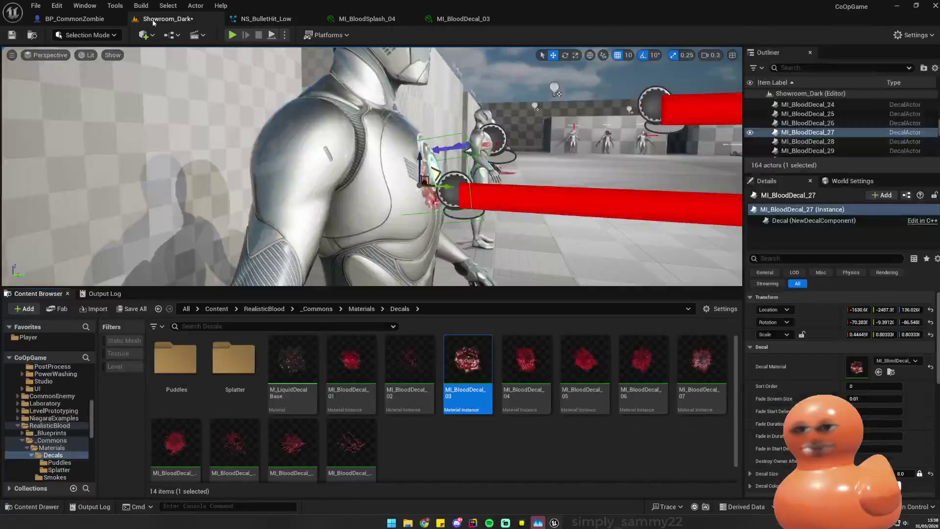
key(alt+Left)
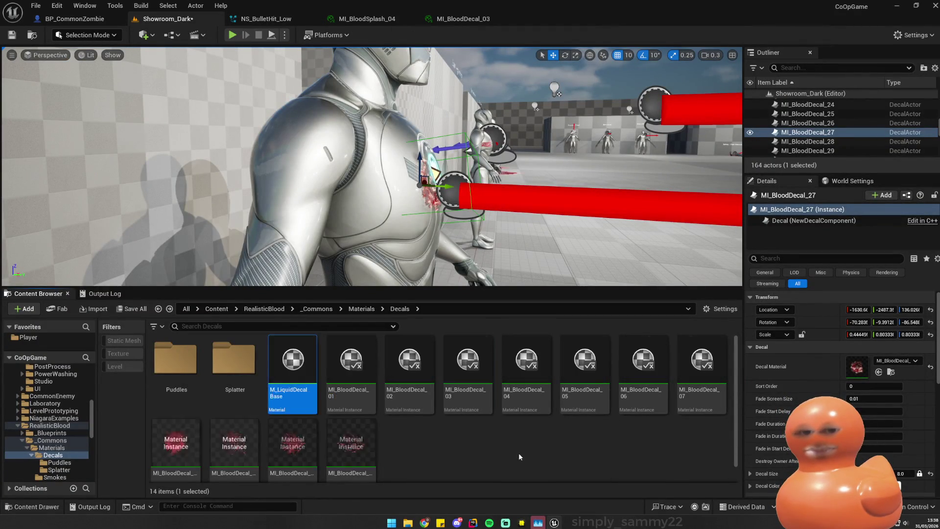
scroll(42, 394, up, 4)
scroll(42, 395, up, 5)
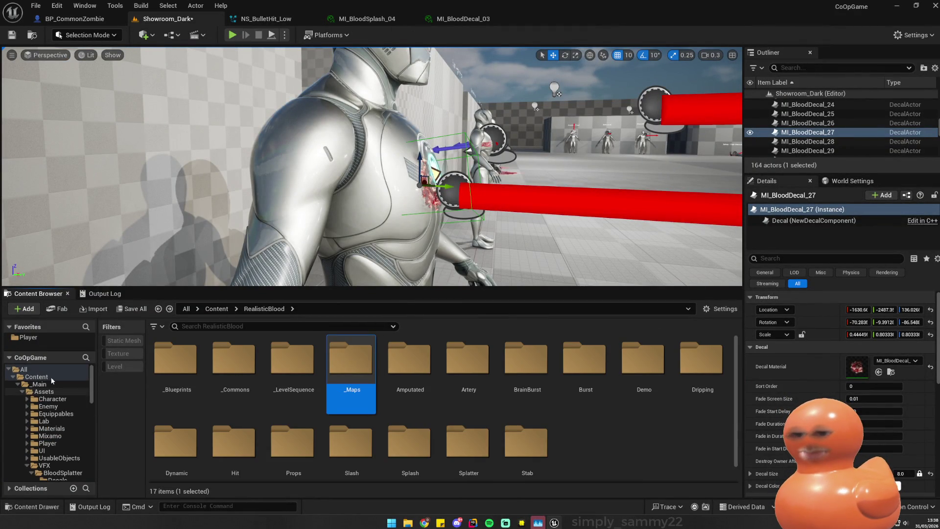
click(24, 370)
double_click(226, 360)
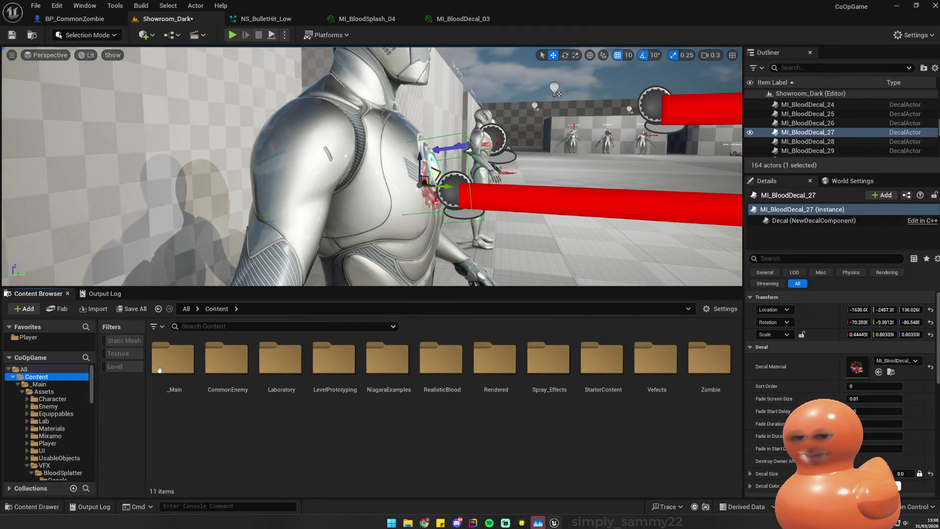
double_click(172, 362)
double_click(172, 360)
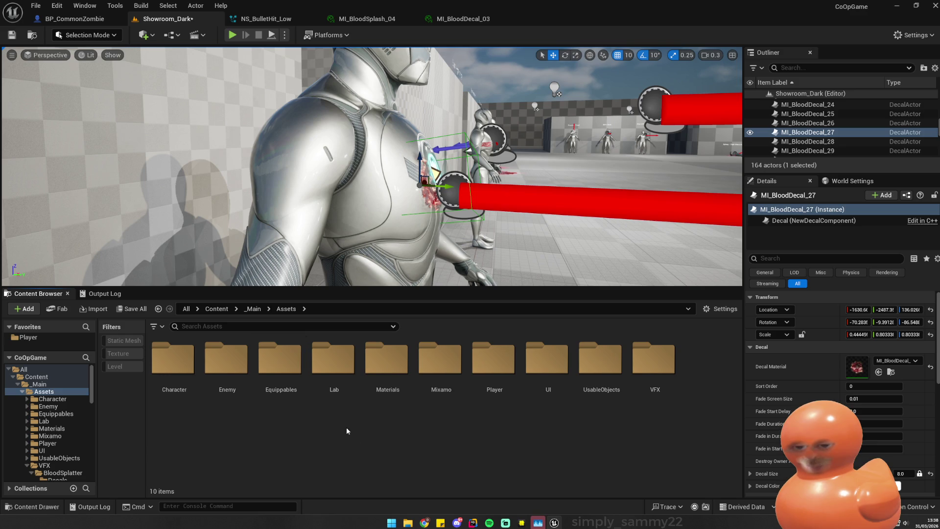
double_click(645, 373)
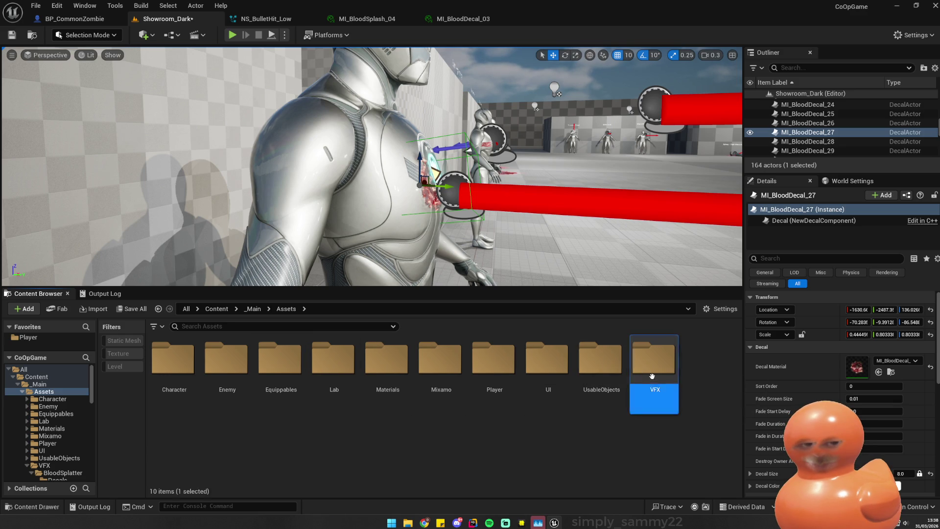
double_click(173, 360)
double_click(207, 366)
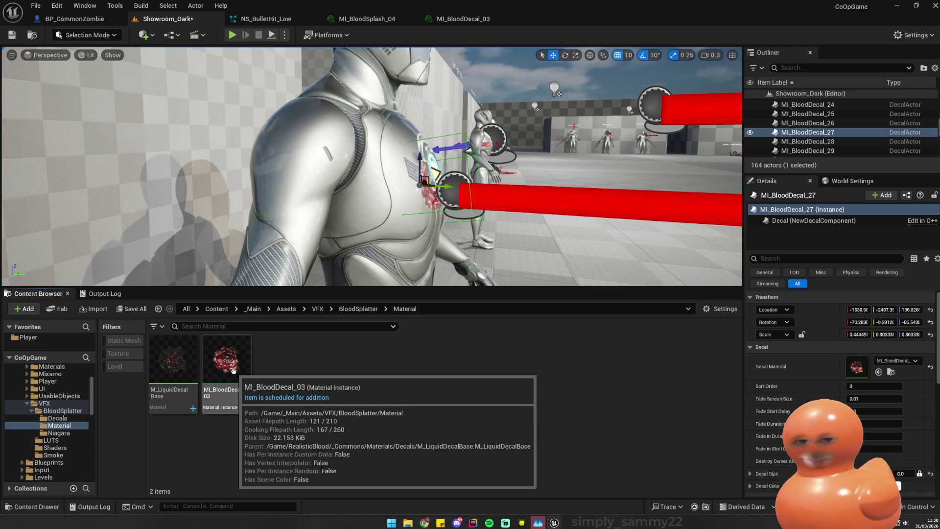
- Locate MI_BloodDecal_03's parent material, then return to the Material folder
right_click(227, 370)
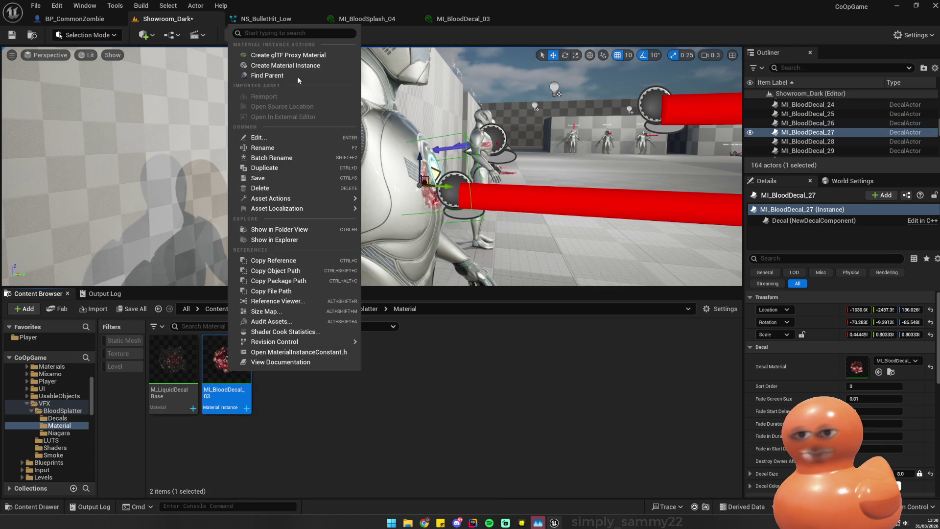
click(284, 75)
key(alt+Left)
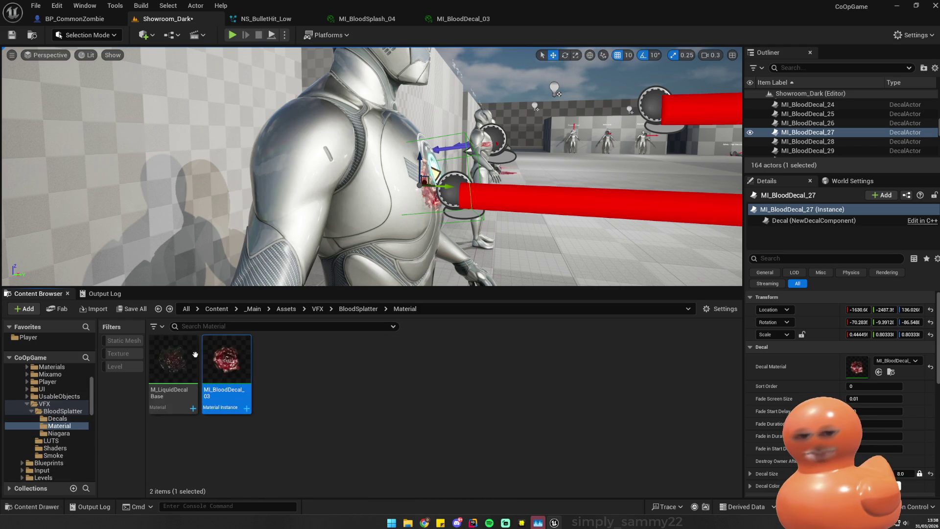
right_click(246, 374)
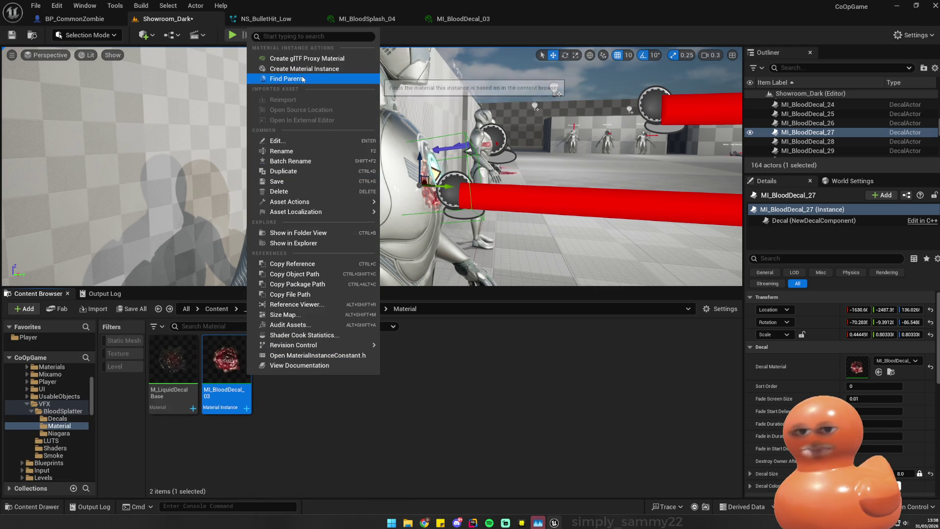
click(227, 368)
- Open MI_BloodDecal_03, rearrange its panels and follow the Hierarchy to M_LiquidDecalBase
double_click(227, 368)
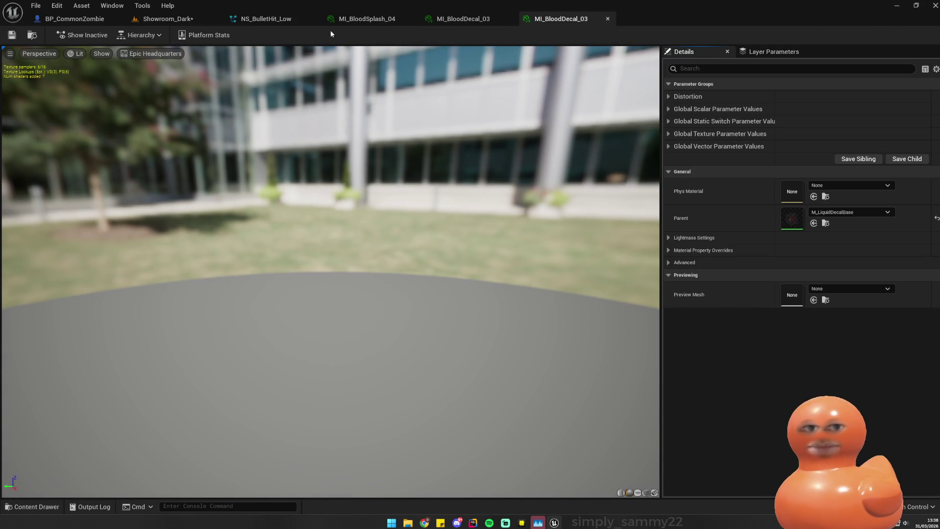
click(769, 52)
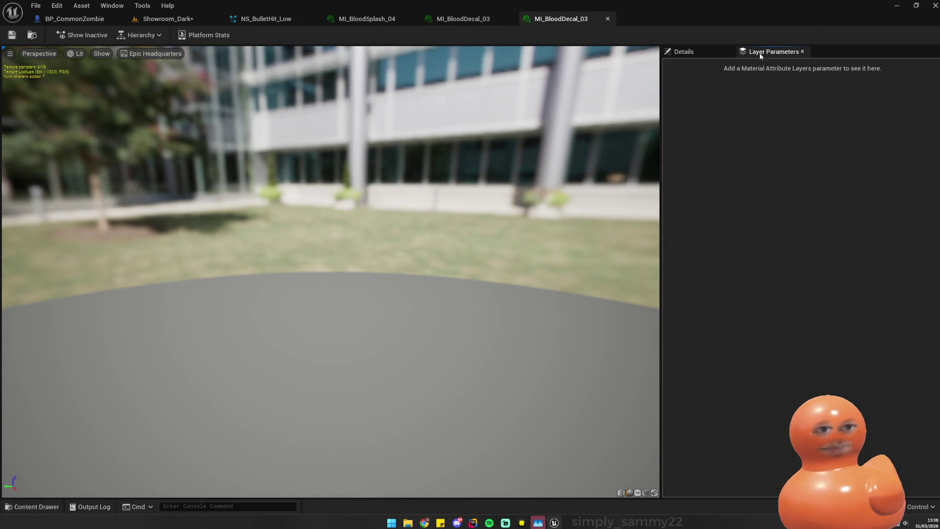
drag(684, 51, 692, 86)
mouse_move(49, 52)
mouse_down()
mouse_move(54, 61)
mouse_move(754, 68)
mouse_move(768, 59)
mouse_up()
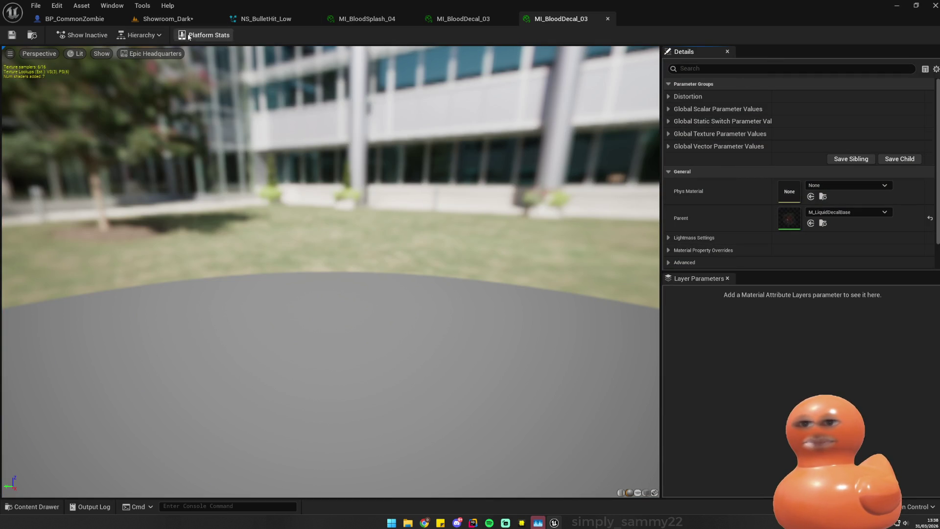
click(141, 35)
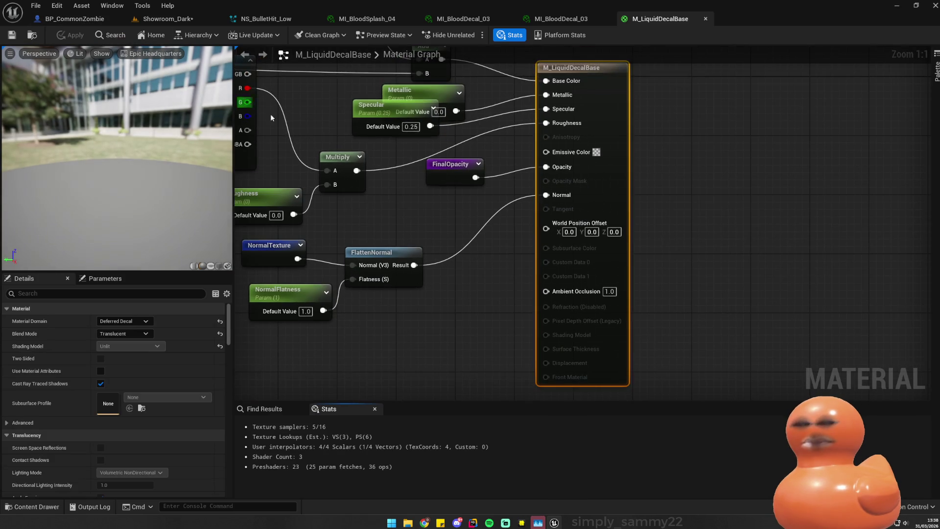
- Reopen MI_BloodDecal_03 and expand its global vector, texture and scalar parameter groups
click(168, 19)
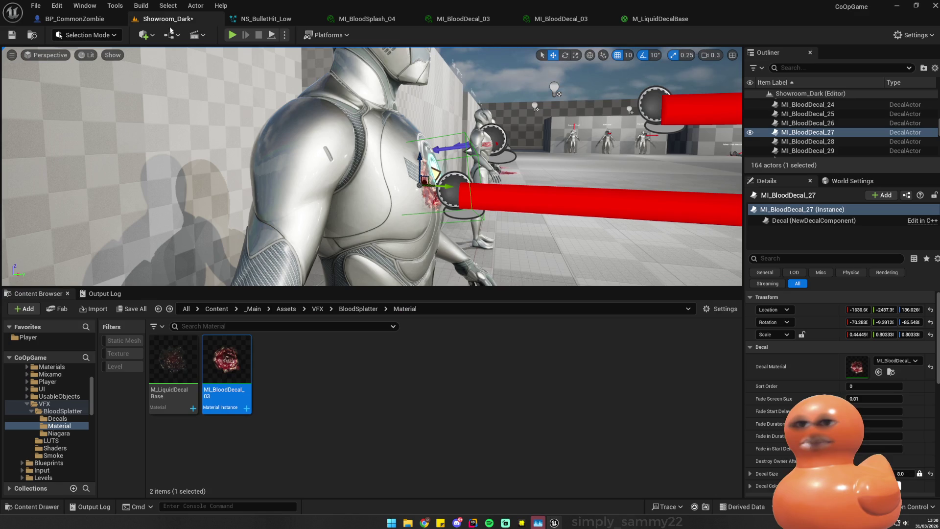
drag(256, 250, 294, 245)
double_click(229, 367)
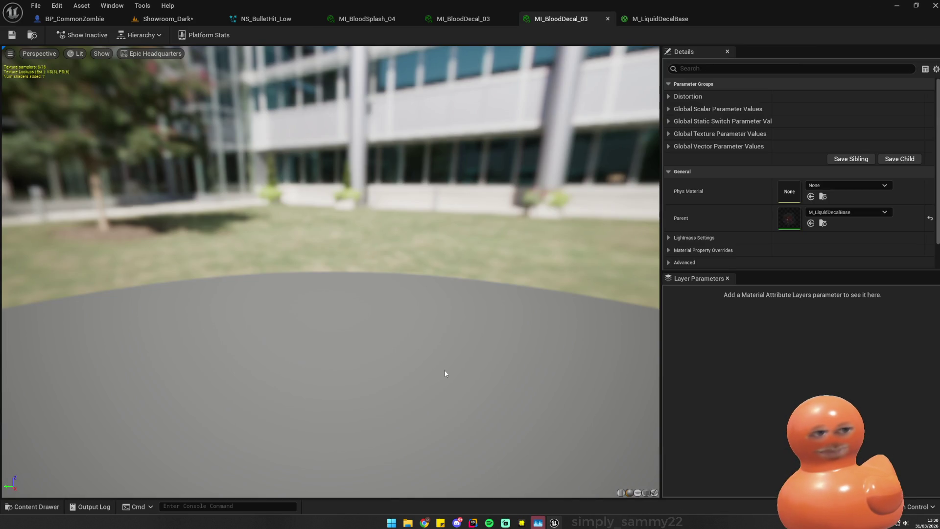
scroll(797, 231, down, 3)
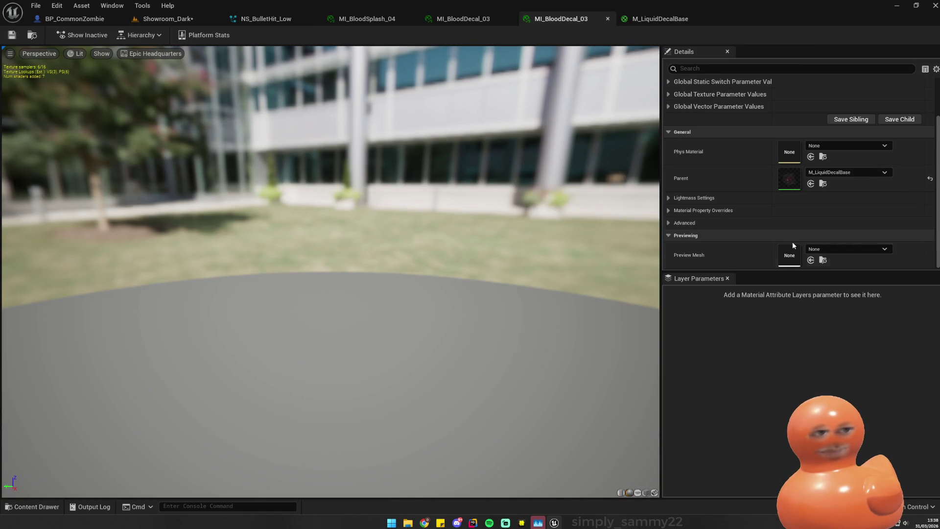
scroll(786, 242, up, 3)
click(671, 146)
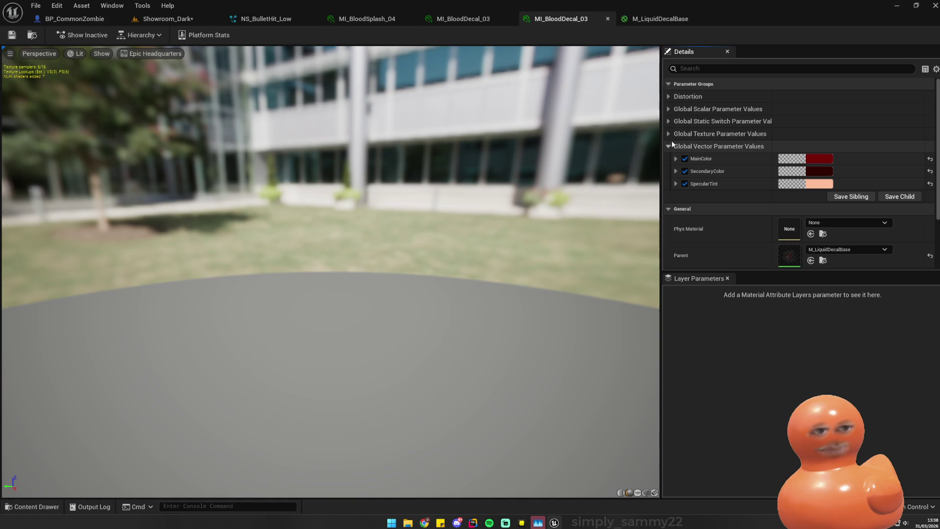
click(672, 134)
click(670, 110)
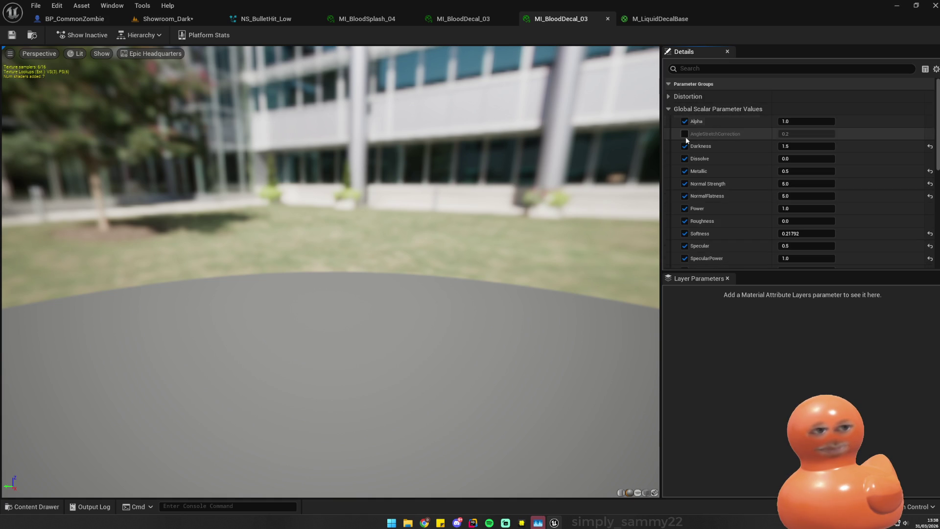
click(670, 109)
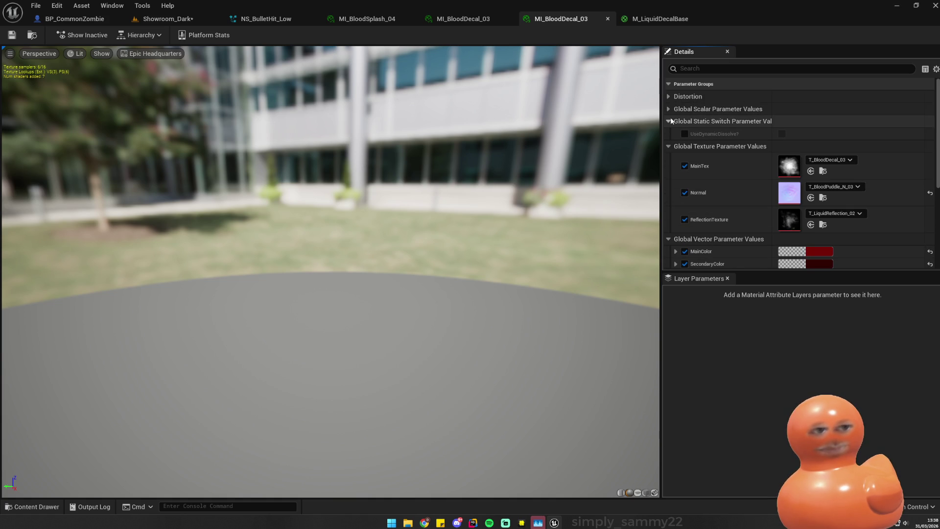
- Check BP_CommonZombie, then save the Showroom_Dark level with Ctrl+S
click(74, 19)
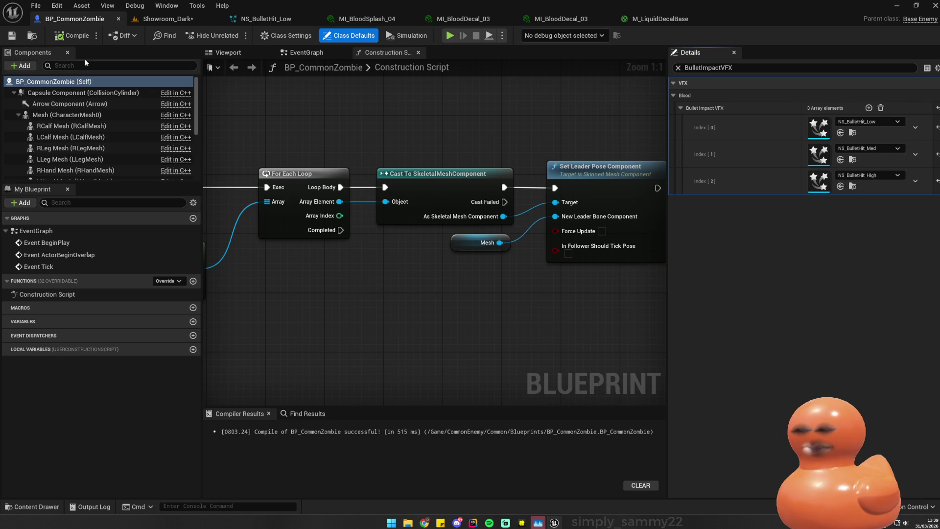
click(538, 20)
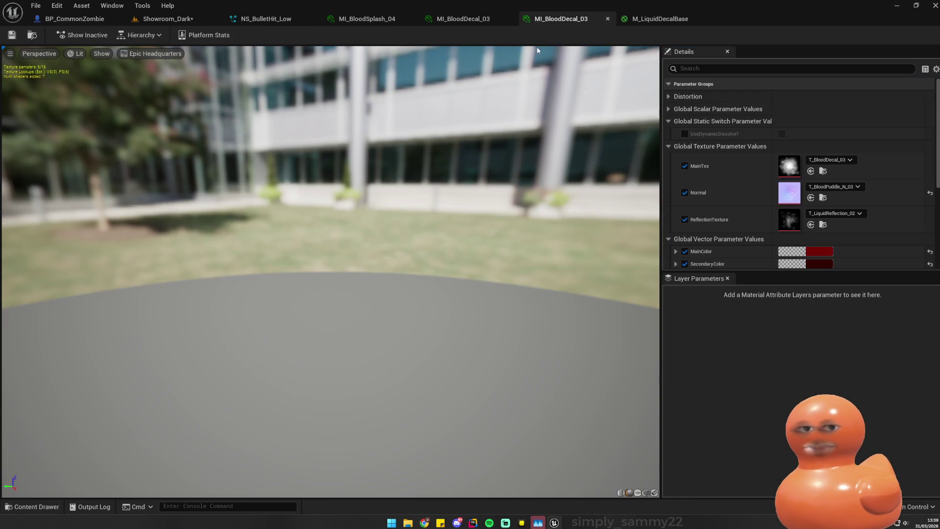
click(266, 19)
click(168, 18)
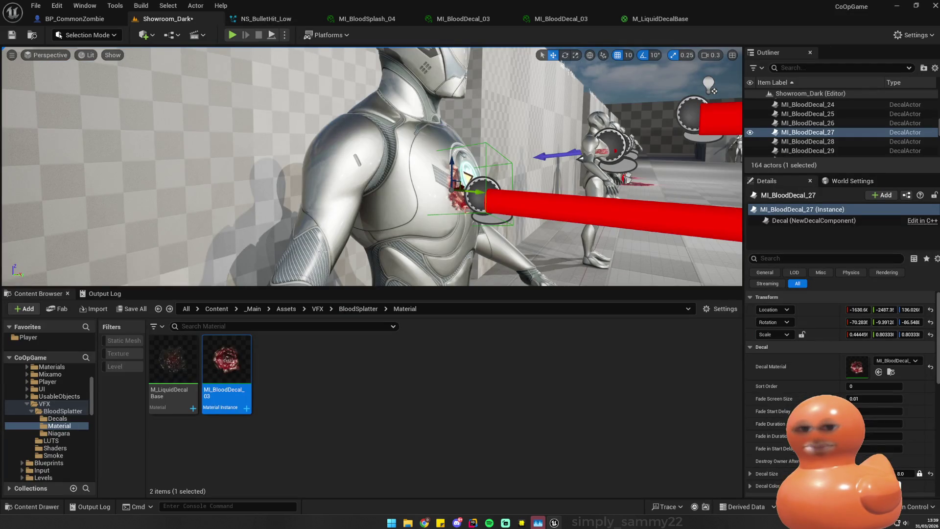
key(ctrl+s)
key(f)
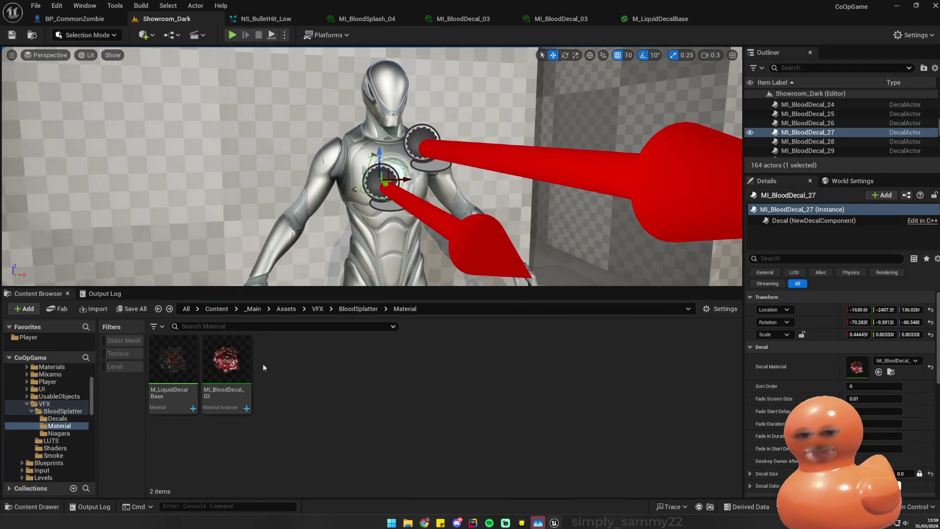
- Create an M_LiquidDecalBase material instance named MI_Decal_low, then reopen MI_BloodDecal_03
click(224, 375)
right_click(224, 375)
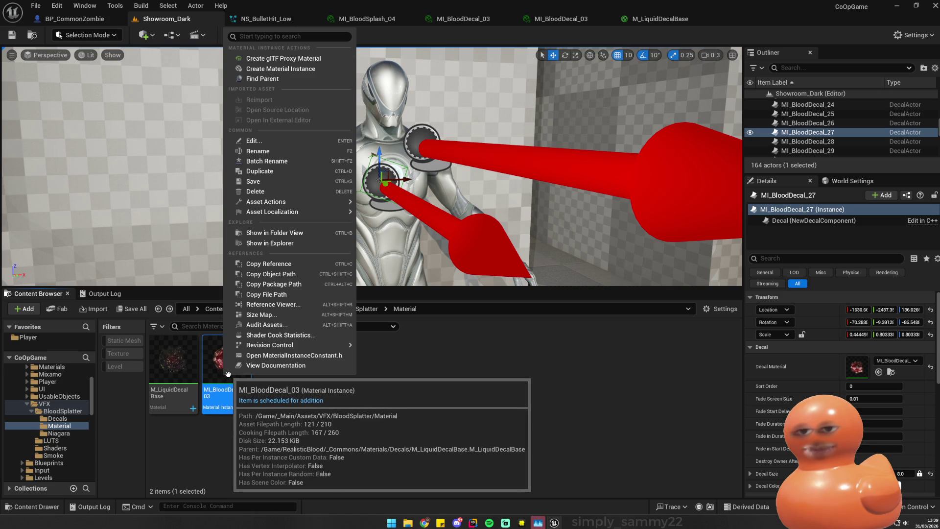
right_click(172, 381)
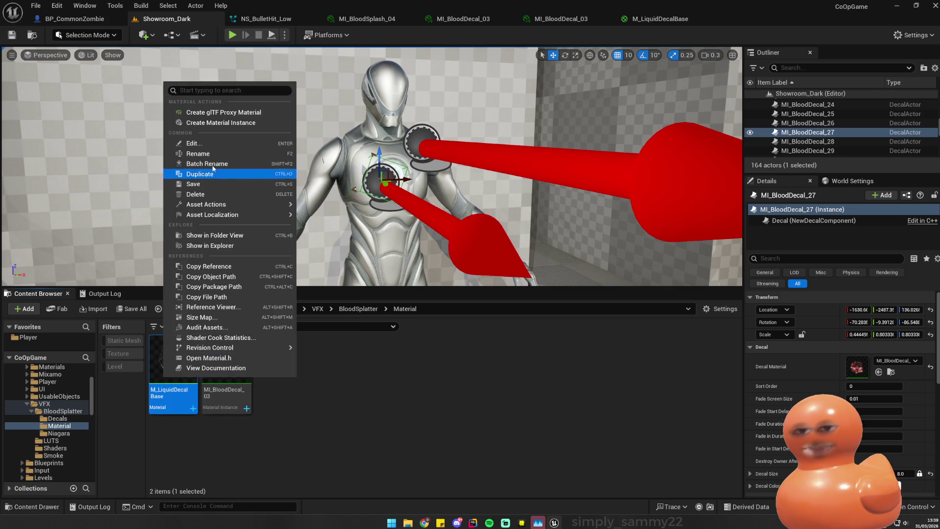
click(220, 122)
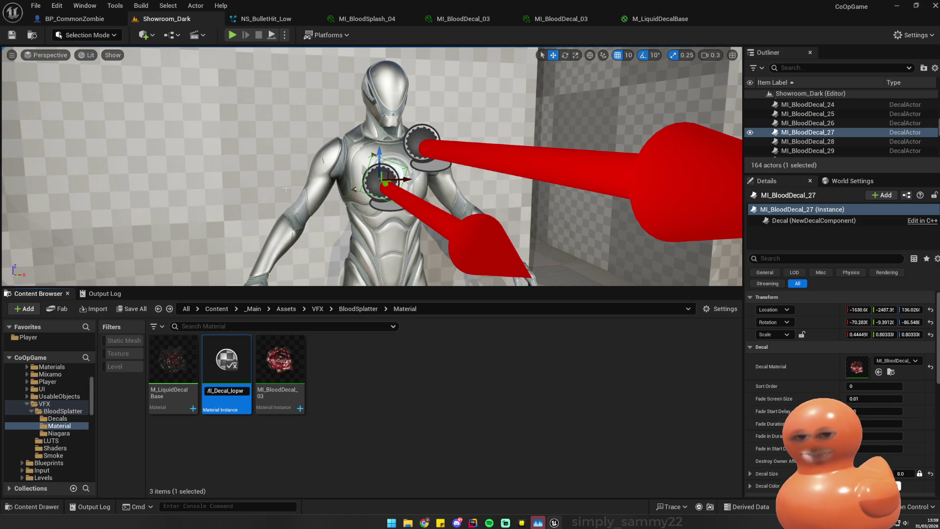
text(w)
key(Return)
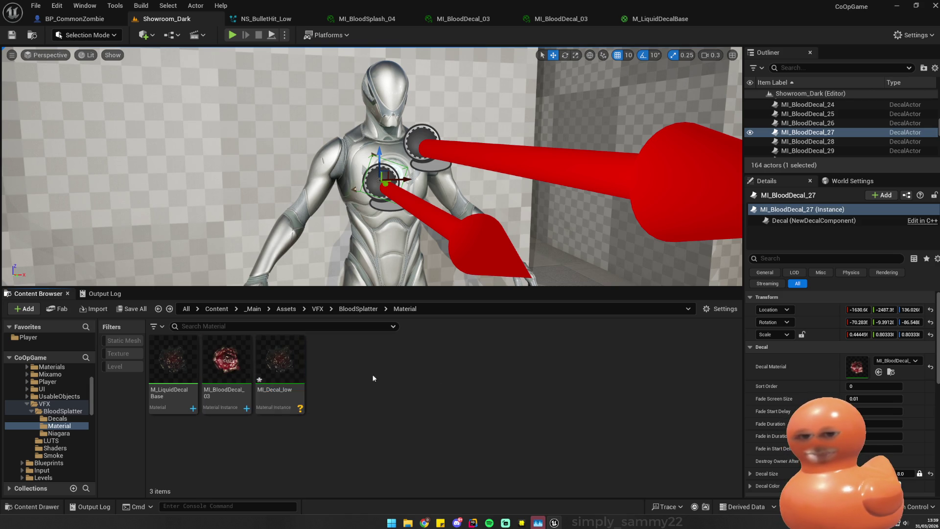
double_click(226, 363)
scroll(715, 186, down, 5)
- Collapse MI_BloodDecal_03's static switch, texture, vector and General parameter groups
scroll(715, 147, up, 5)
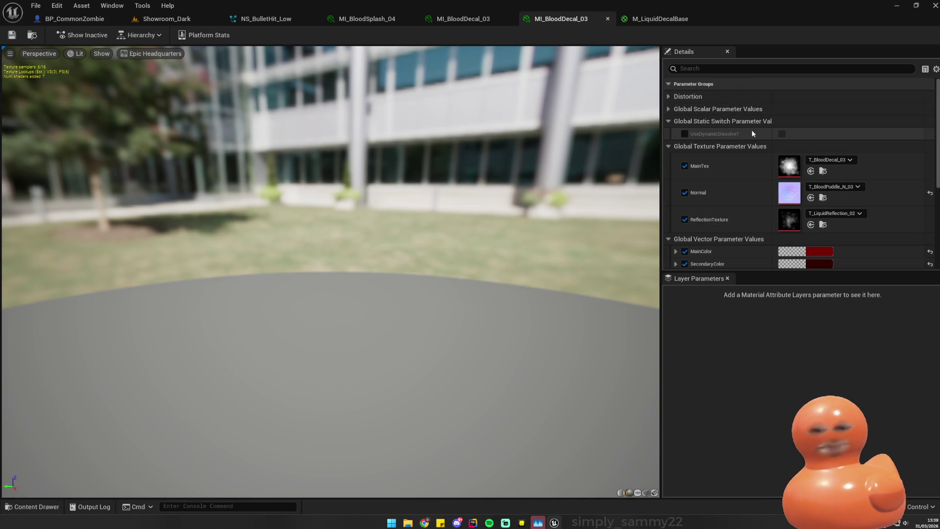
scroll(764, 172, down, 5)
scroll(767, 243, up, 5)
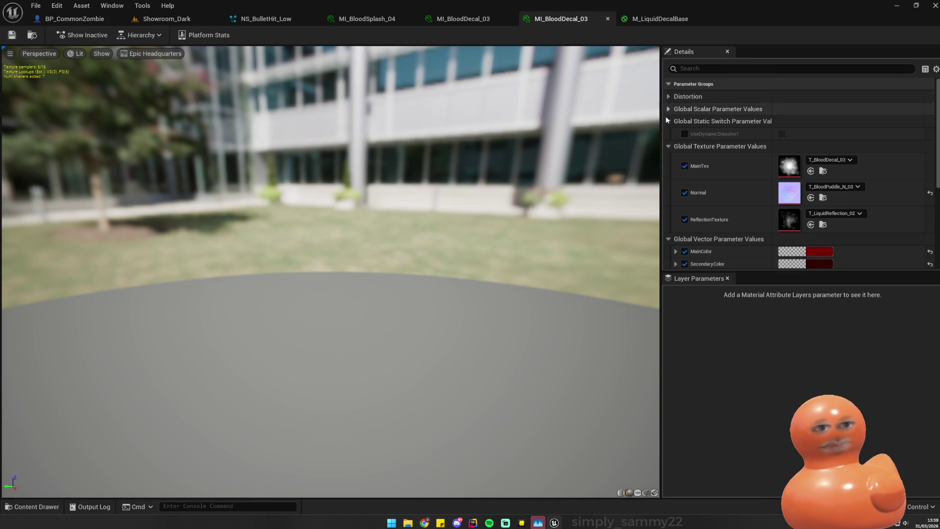
click(669, 121)
click(668, 134)
click(669, 145)
click(668, 171)
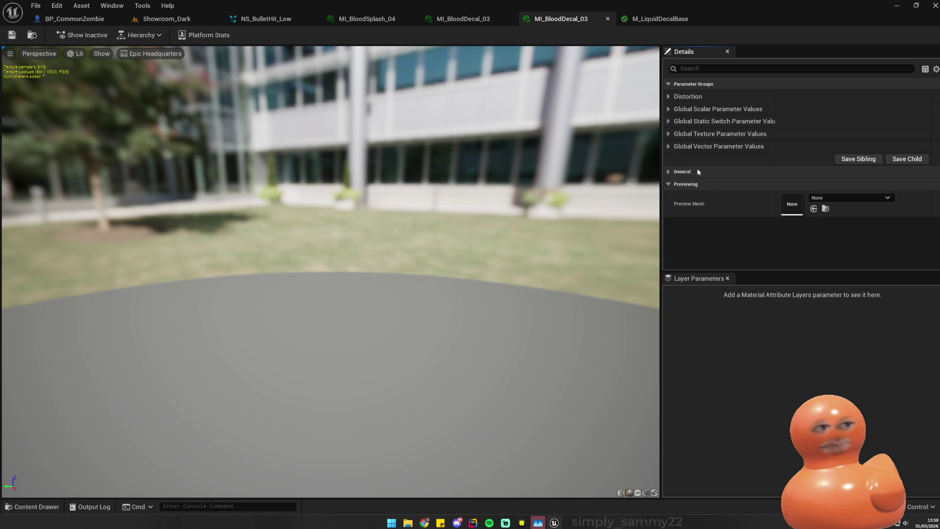
- Try the Details display options and Property Matrix, then return to Showroom_Dark
click(936, 69)
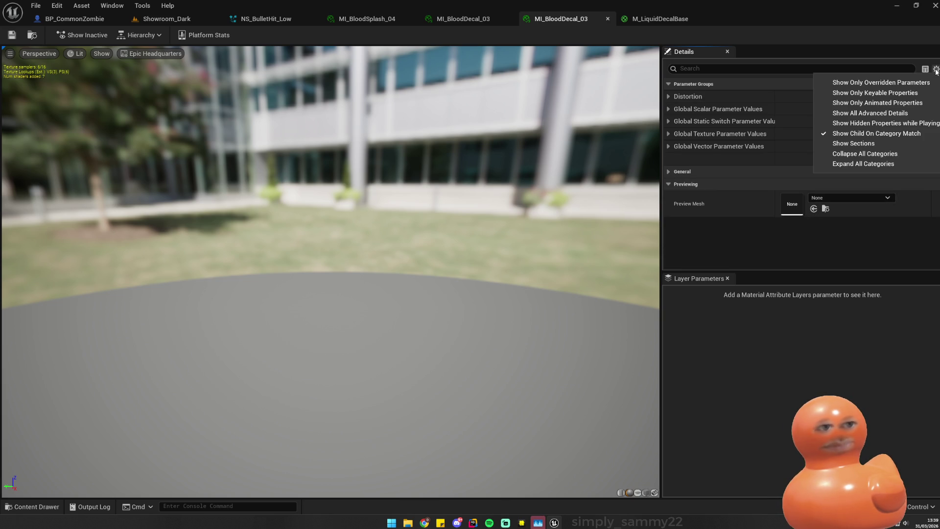
click(933, 70)
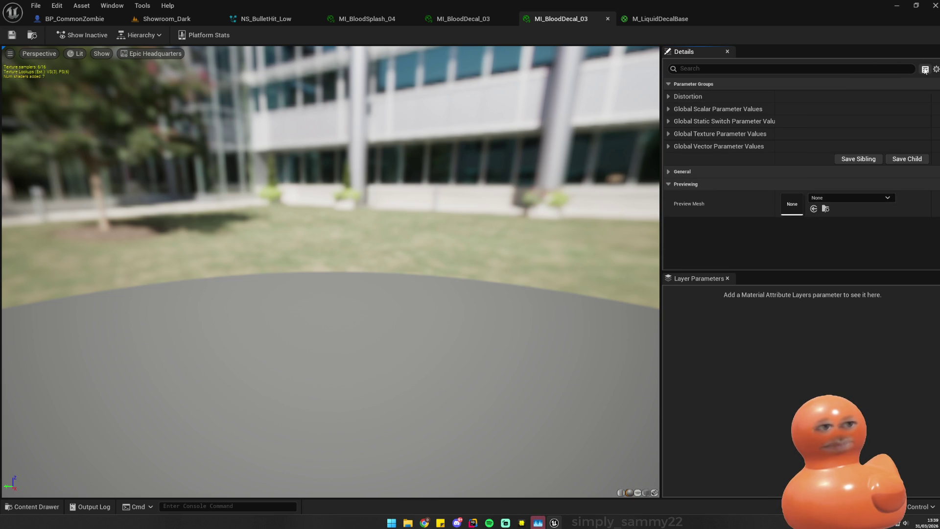
click(925, 69)
click(82, 74)
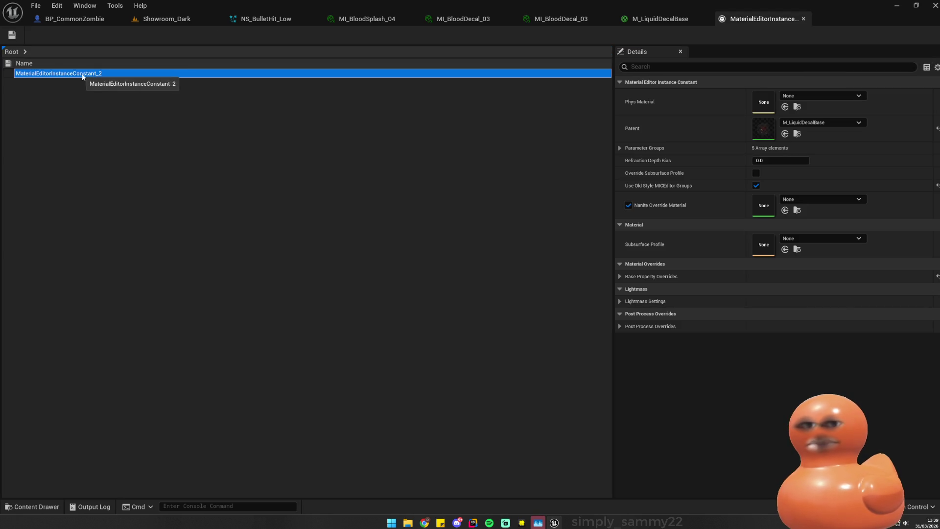
click(313, 77)
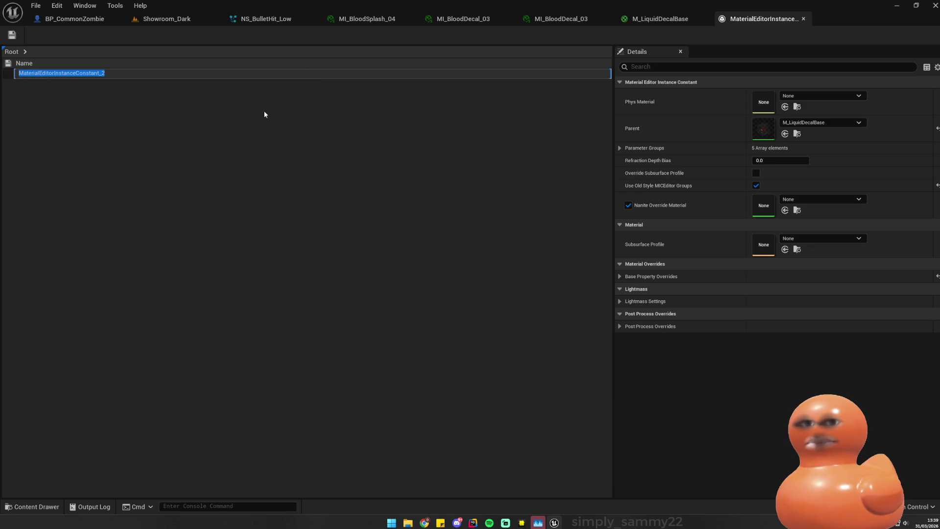
middle_click(739, 19)
click(79, 21)
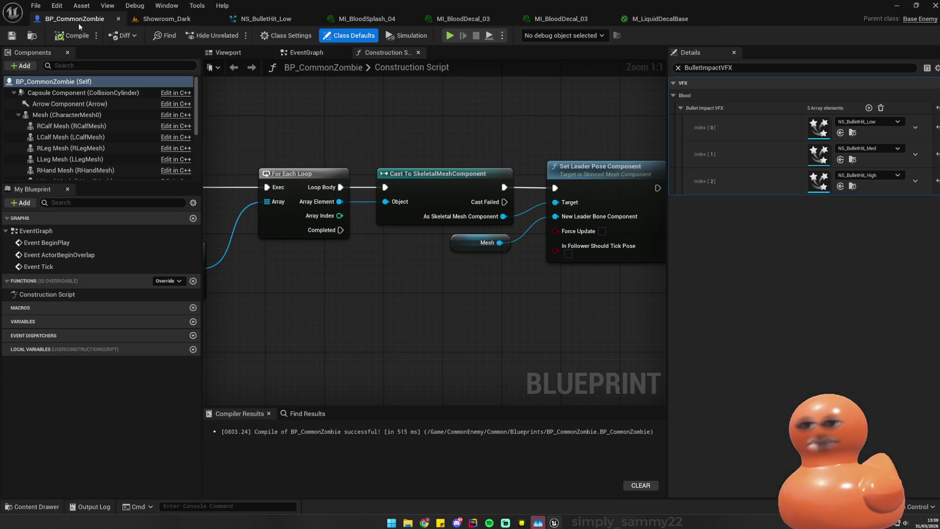
click(165, 20)
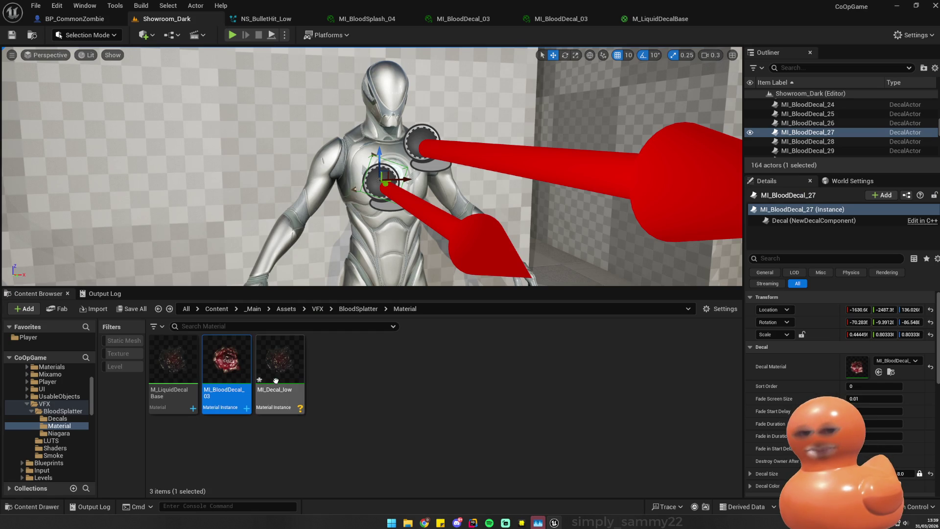
- Force-delete the three material assets, including MI_Decal_low and MI_BloodDecal_03, from the Material folder
drag(147, 196, 166, 196)
scroll(357, 181, up, 5)
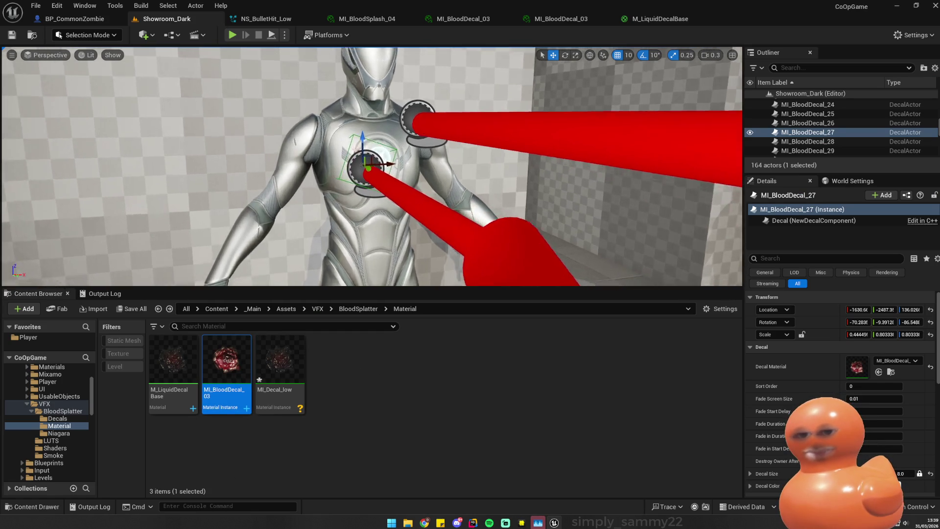
right_click(306, 196)
key(Escape)
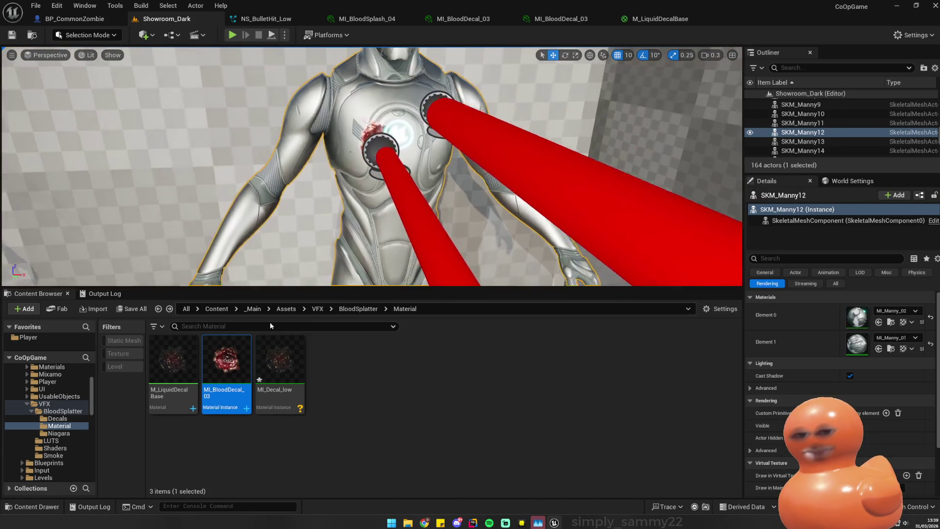
click(278, 362)
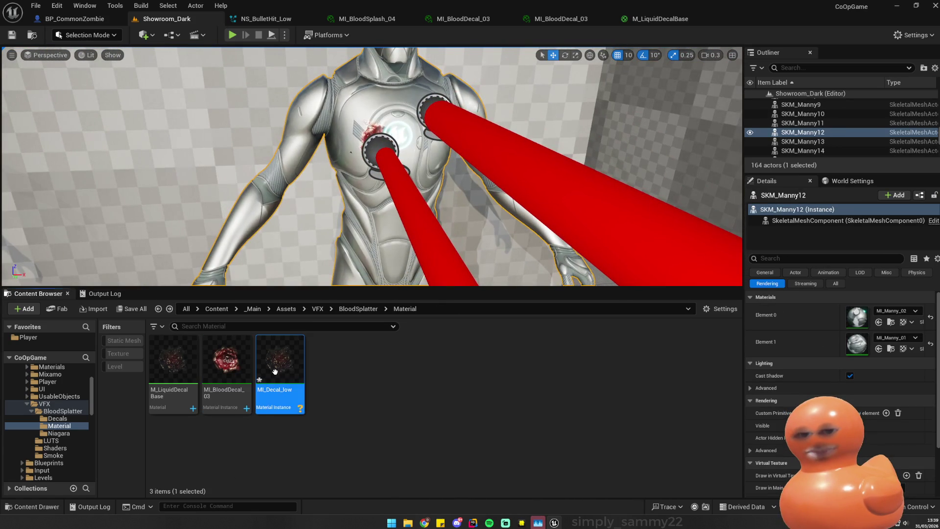
ctrl+click(245, 398)
key(ctrl+a)
key(Delete)
click(432, 378)
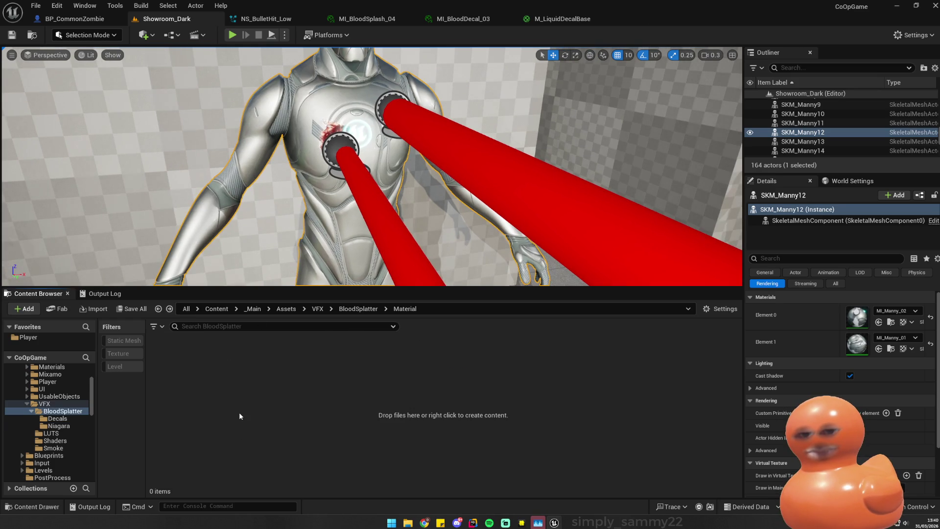
- Go up to the BloodSplatter folder and open the empty Decals folder
click(358, 308)
drag(372, 166, 365, 167)
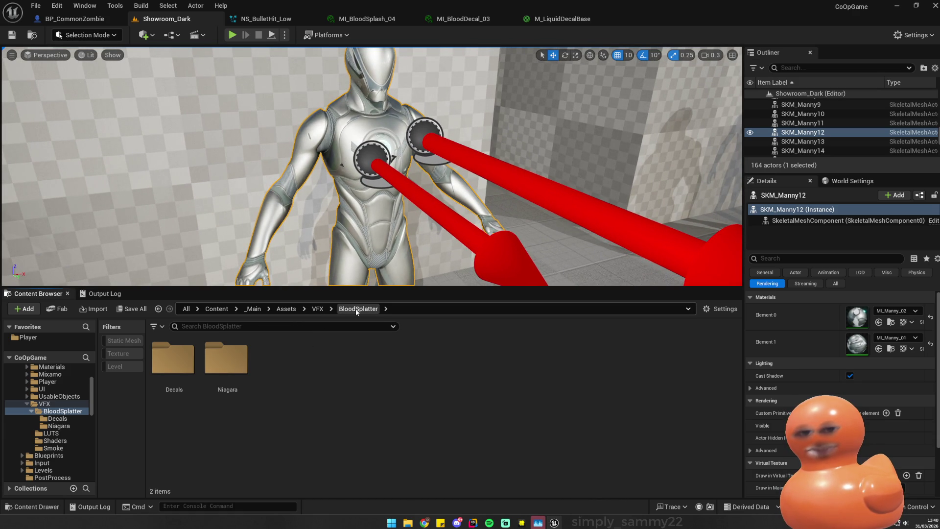
right_click(294, 382)
double_click(196, 382)
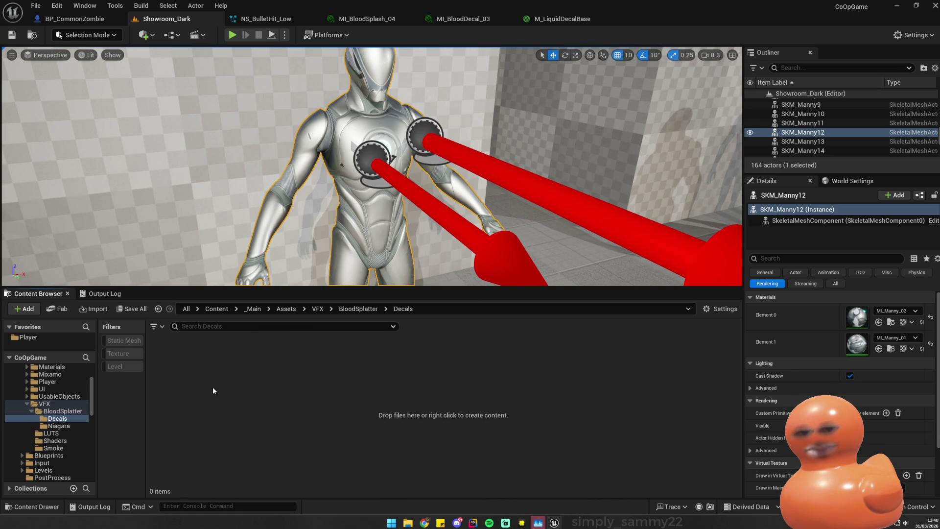
- Select the chest blood decal and locate its material MI_BloodDecal_27 in the Content Browser
key(alt+Left)
drag(351, 157, 374, 157)
click(310, 216)
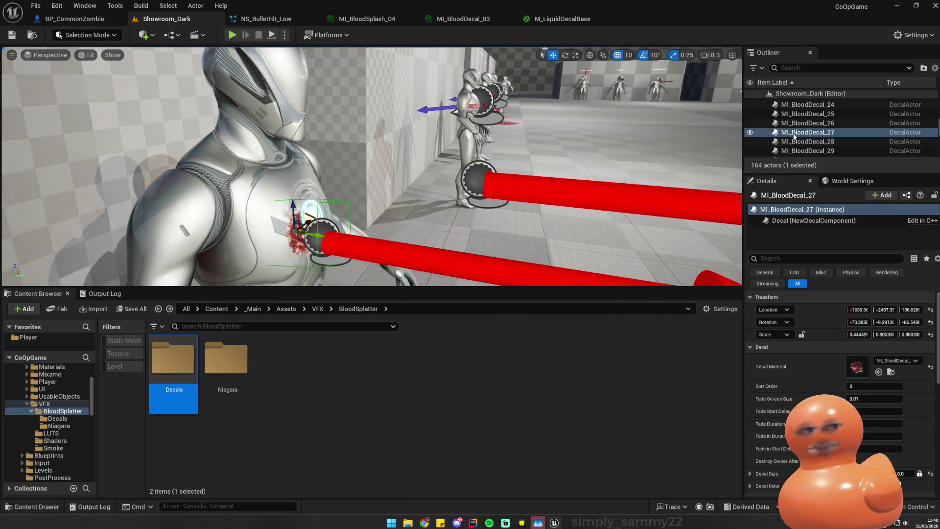
right_click(794, 137)
click(813, 161)
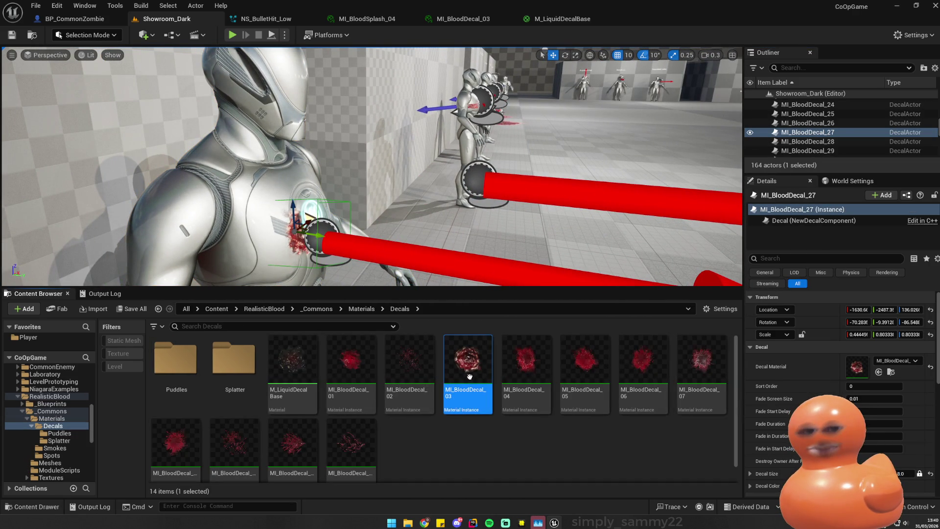
key(alt+Left)
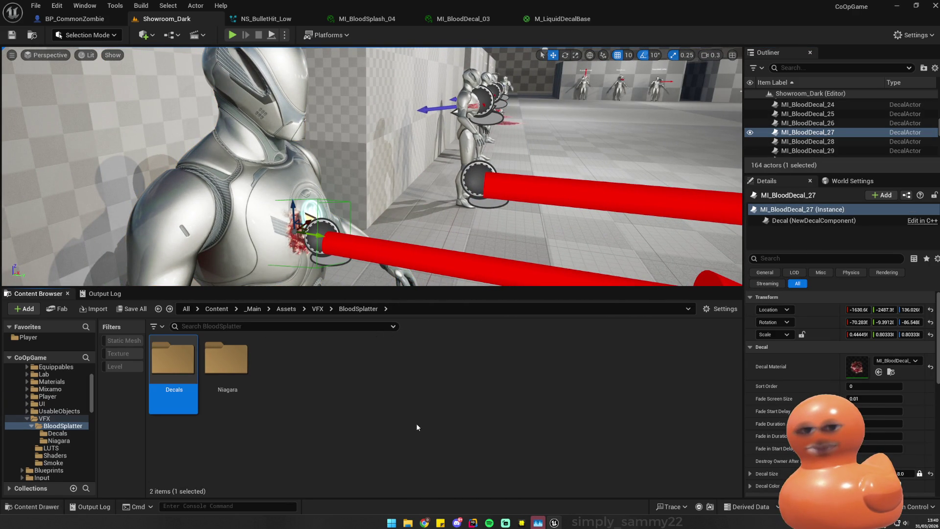
- In Decals, create a material instance of M_LiquidDecalBase named MI_Decal_low and open it
double_click(179, 365)
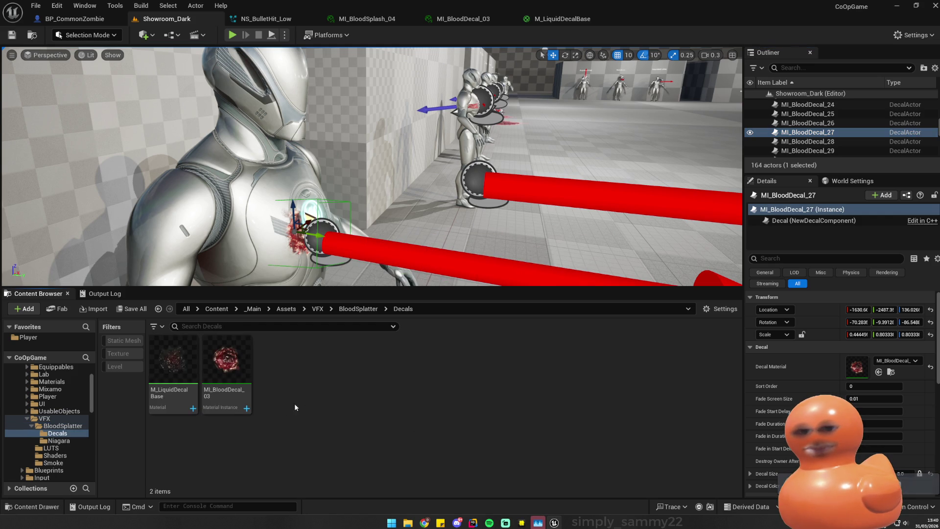
click(241, 377)
right_click(180, 368)
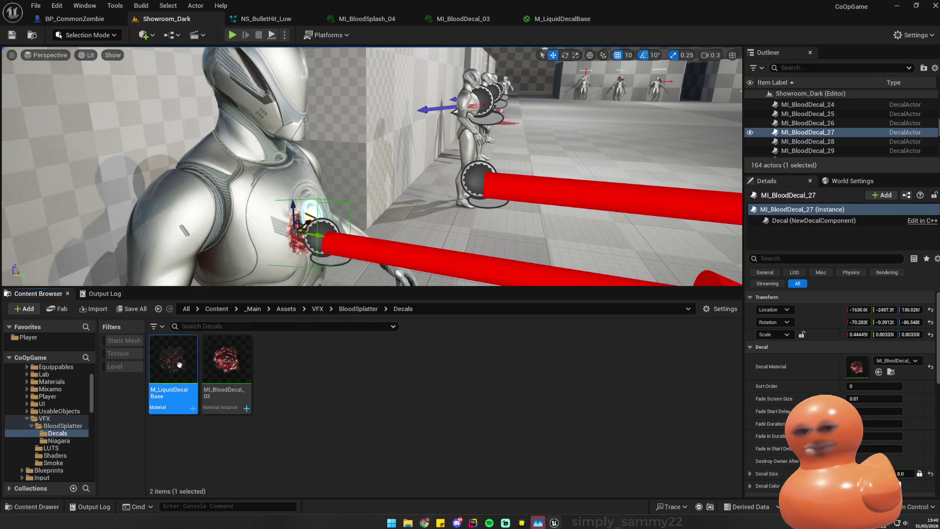
click(239, 111)
text(MI_Decal_)
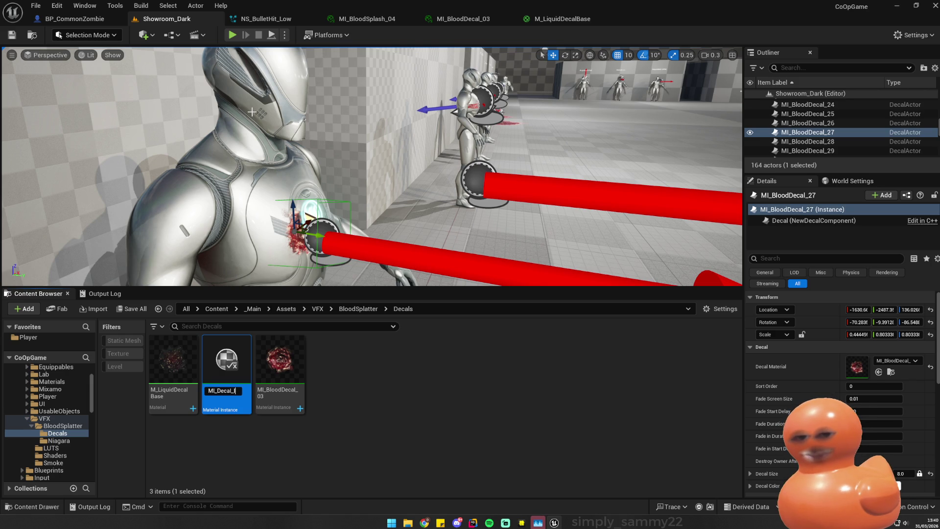
text(ow)
key(Return)
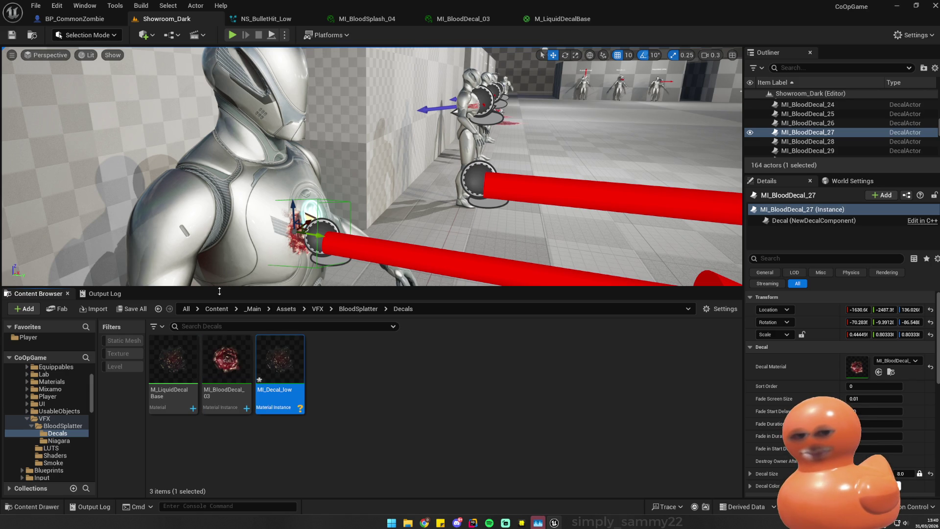
double_click(295, 357)
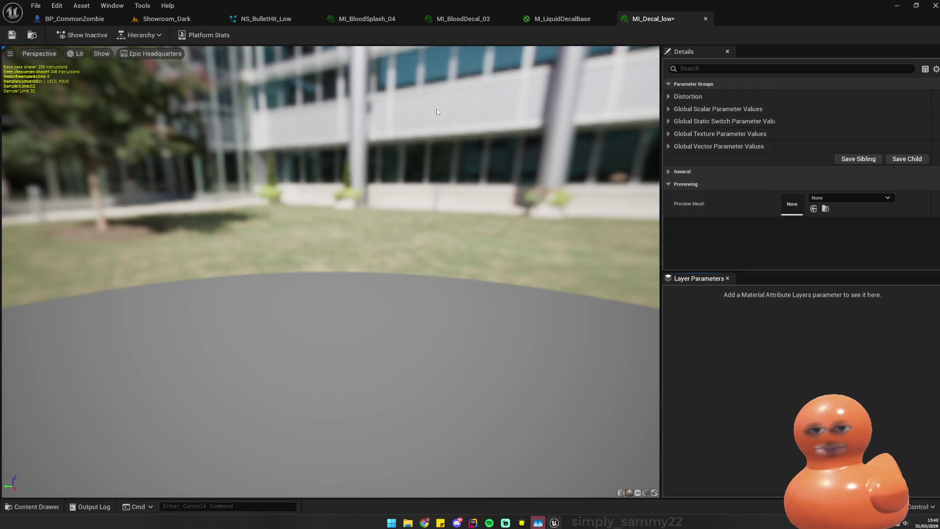
- Close the extra editor tabs, including NS_BulletHit_Low and BP_CommonZombie, and reopen MI_Decal_low
middle_click(520, 19)
middle_click(367, 20)
middle_click(368, 19)
middle_click(211, 20)
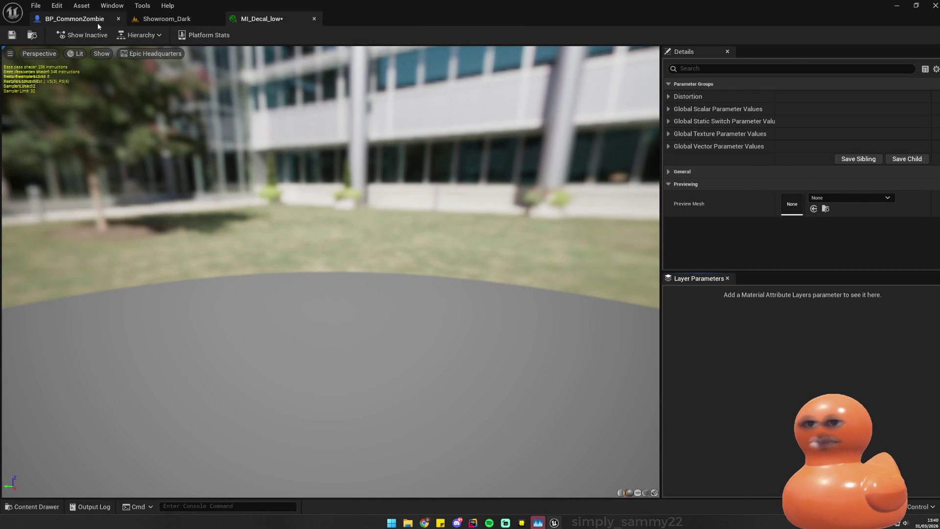
middle_click(93, 23)
click(132, 21)
middle_click(133, 21)
click(217, 377)
double_click(217, 377)
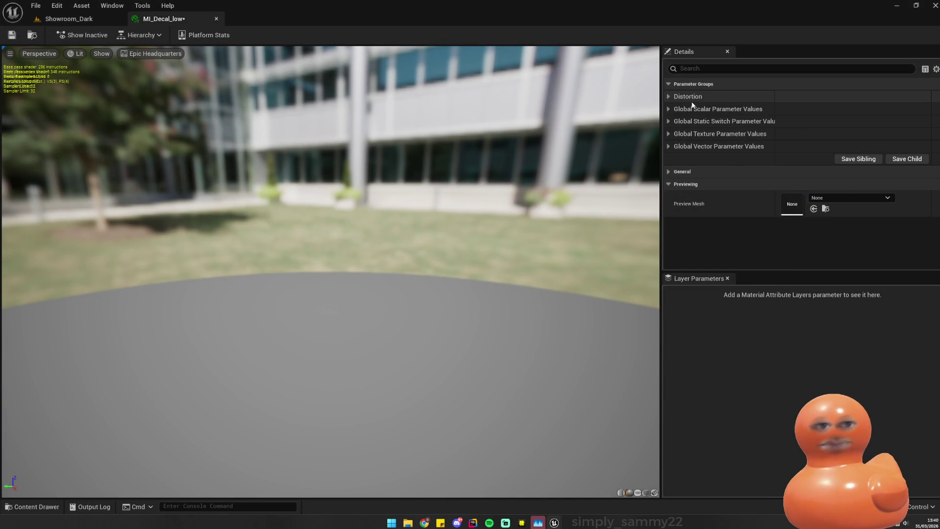
- Override Distortion: D_SpeedY 0.02, D_Tiling about 3.418, DistortIntensity 0.01, DistortNoise enabled
click(668, 97)
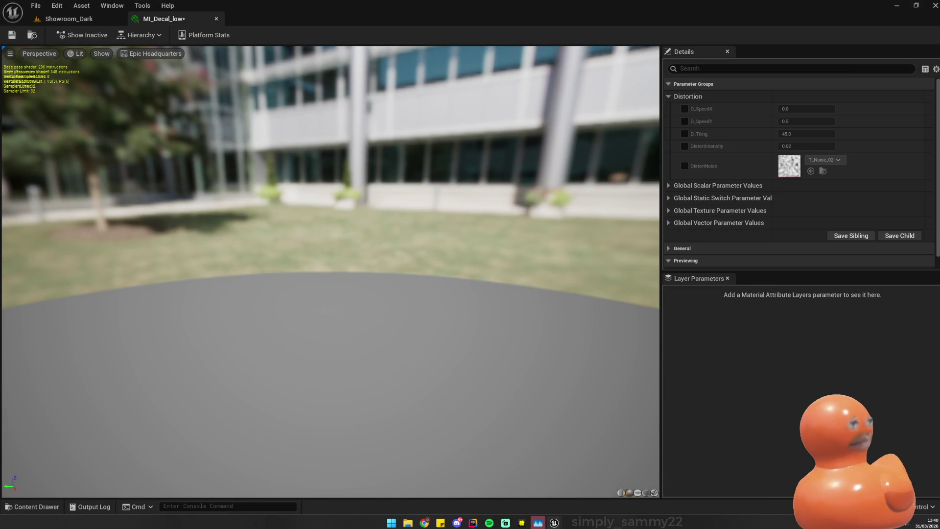
click(685, 110)
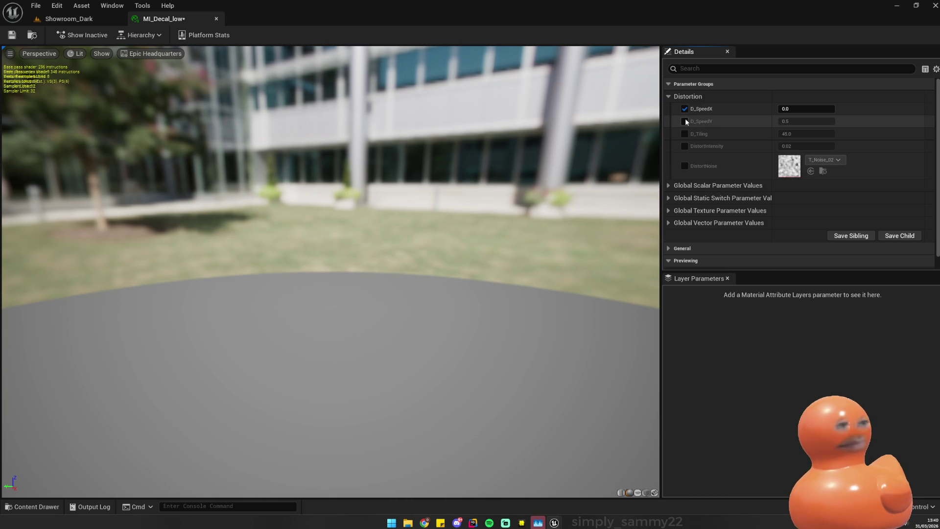
click(685, 121)
click(807, 120)
text(0.02)
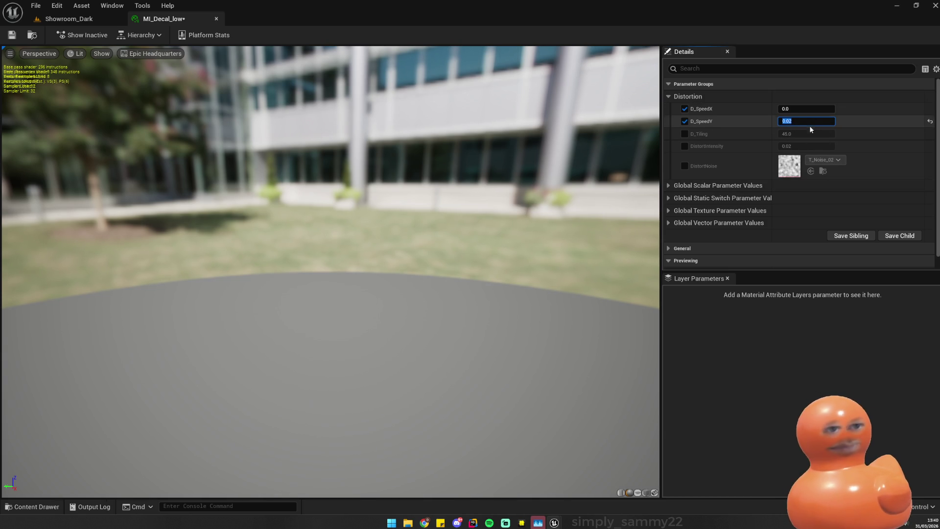
key(Return)
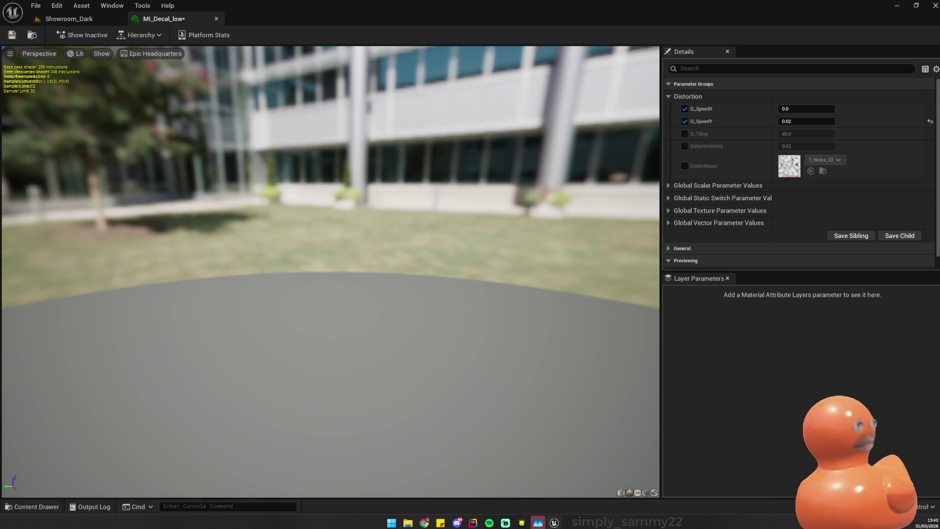
click(685, 134)
drag(813, 134, 793, 134)
click(685, 146)
click(806, 146)
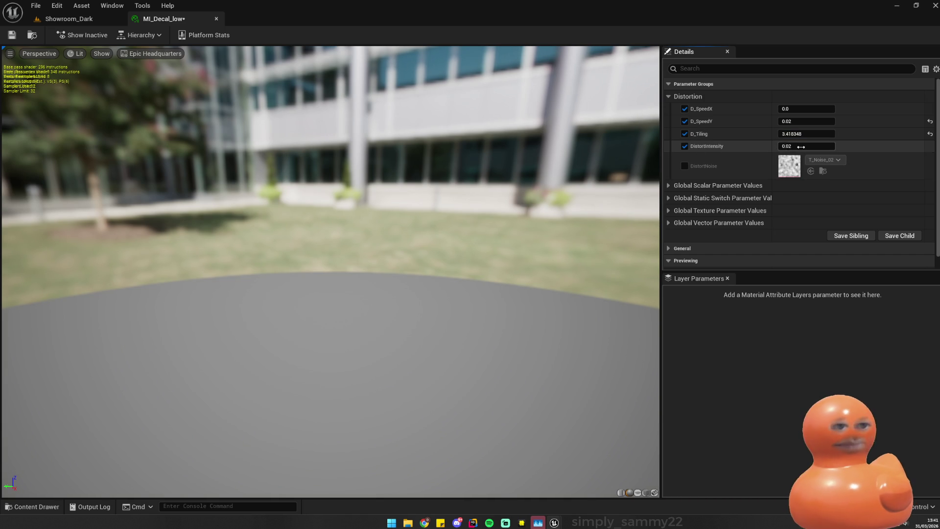
text(0.01)
key(Return)
click(685, 166)
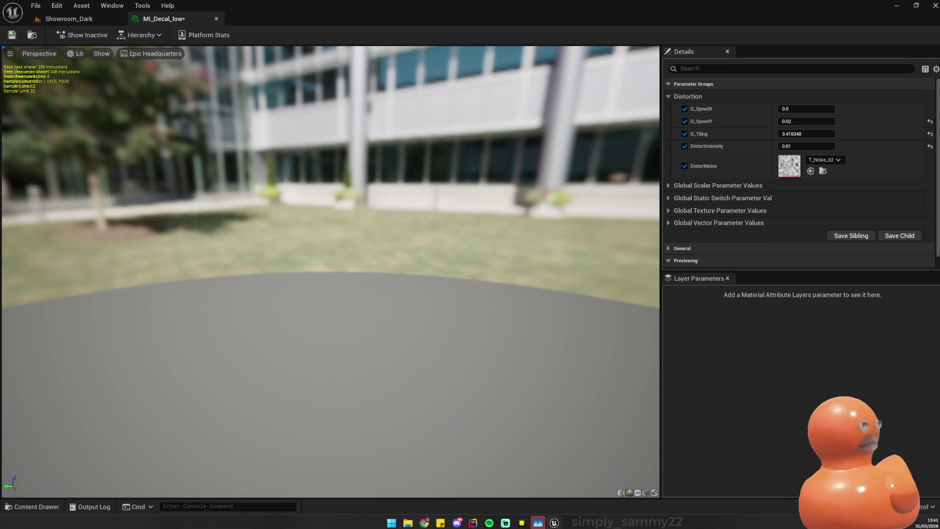
- Override Alpha, Darkness 1.5, Dissolve, Metallic 0.5 and Normal Strength 5.0
click(668, 185)
scroll(725, 197, down, 3)
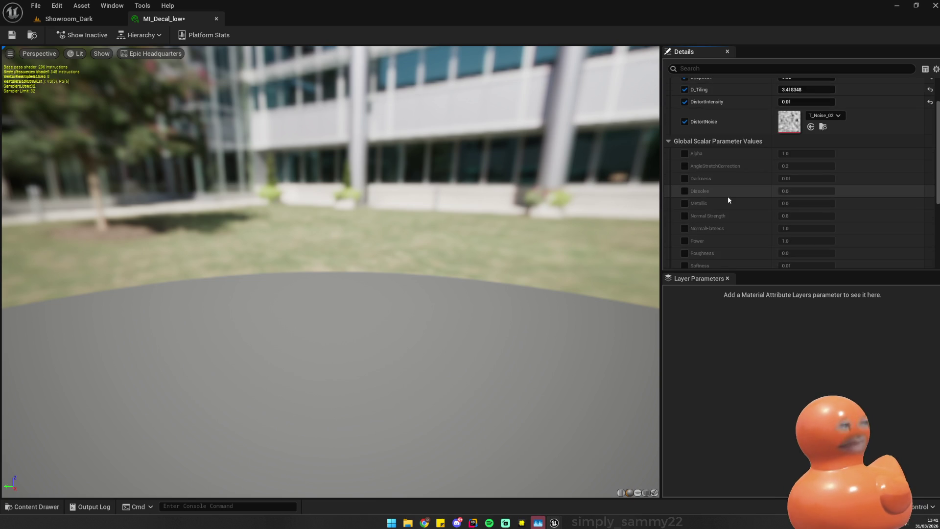
scroll(722, 208, down, 2)
click(685, 124)
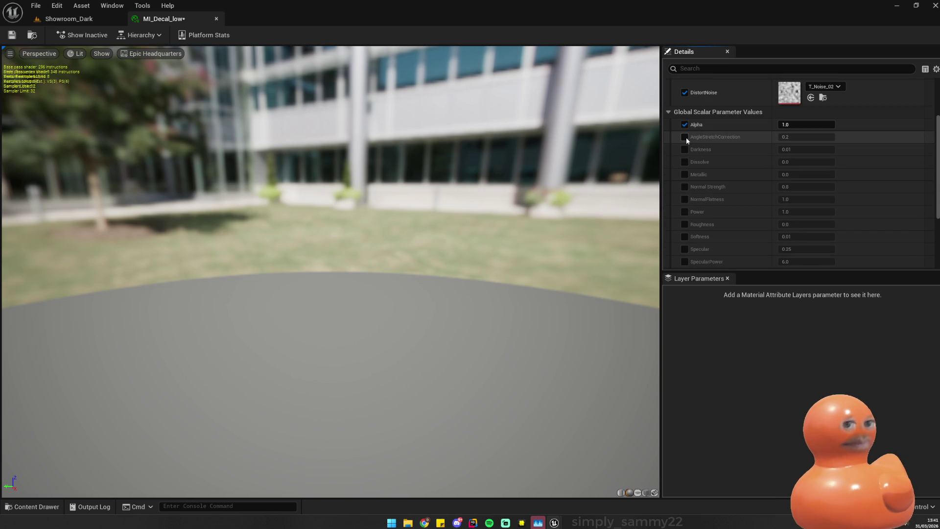
click(685, 150)
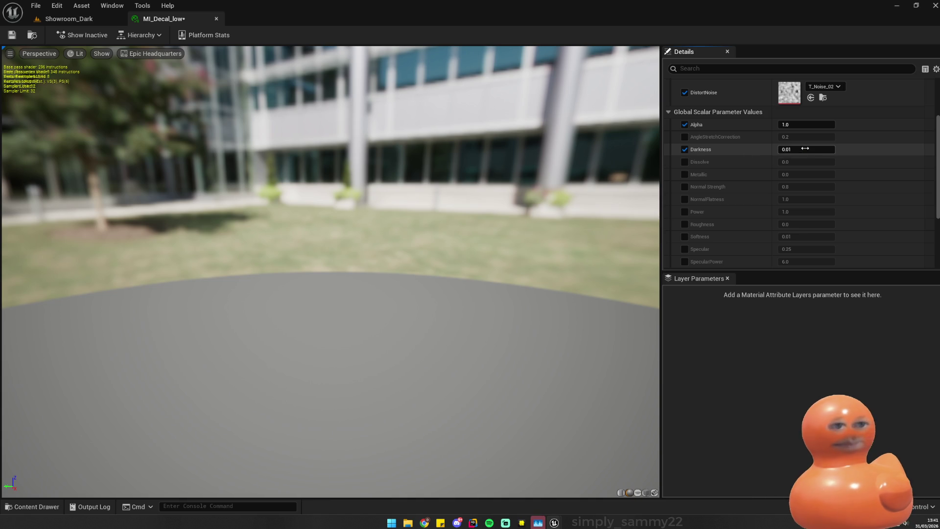
click(805, 148)
key(Return)
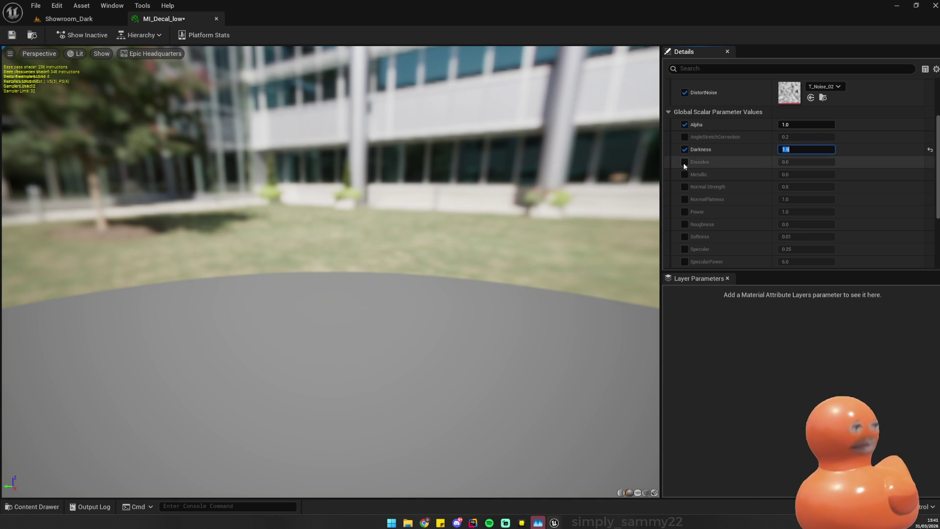
click(684, 163)
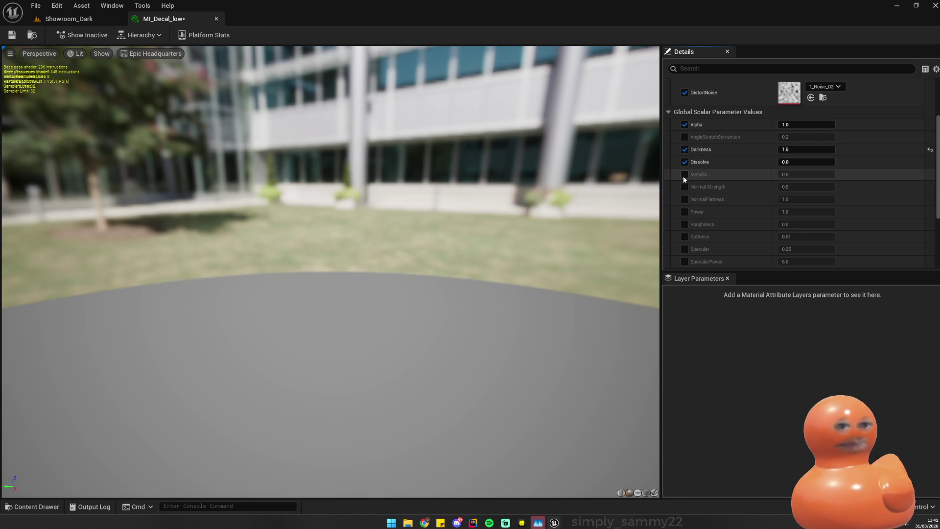
click(685, 174)
click(805, 175)
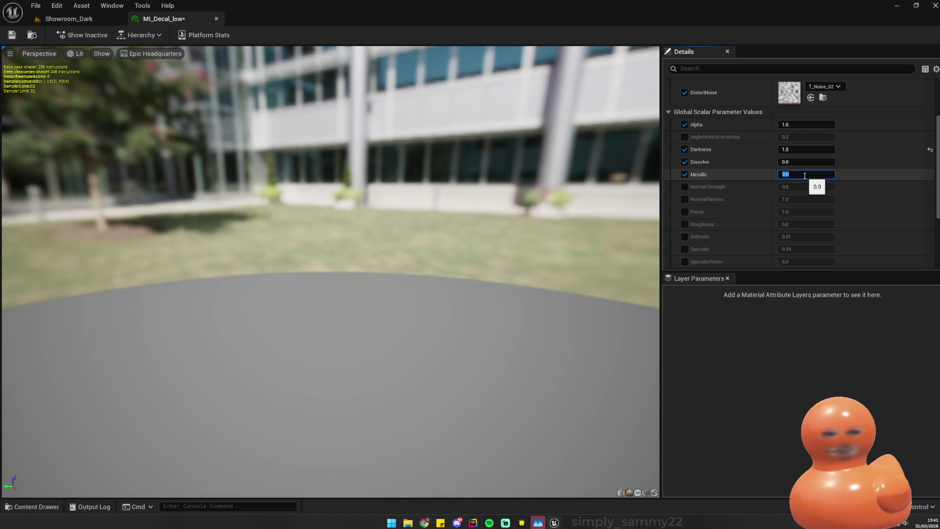
text(0.5)
click(685, 188)
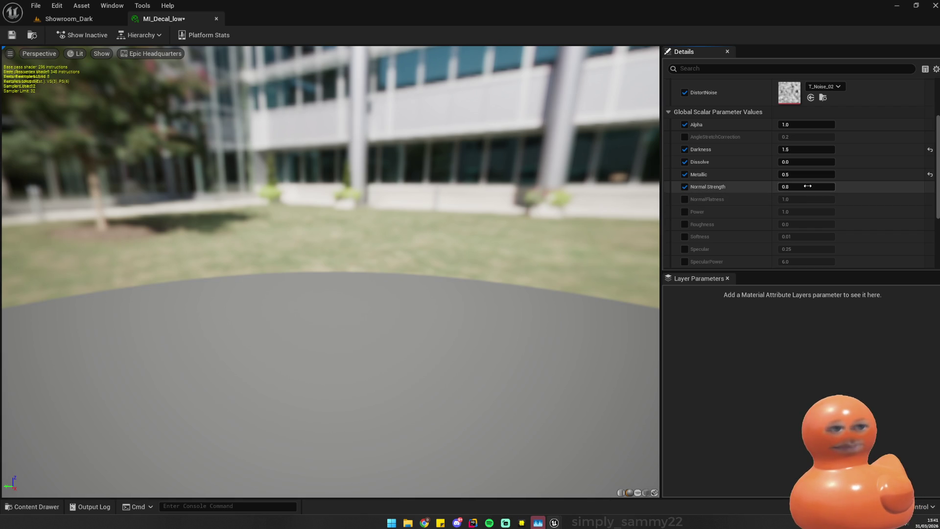
click(808, 187)
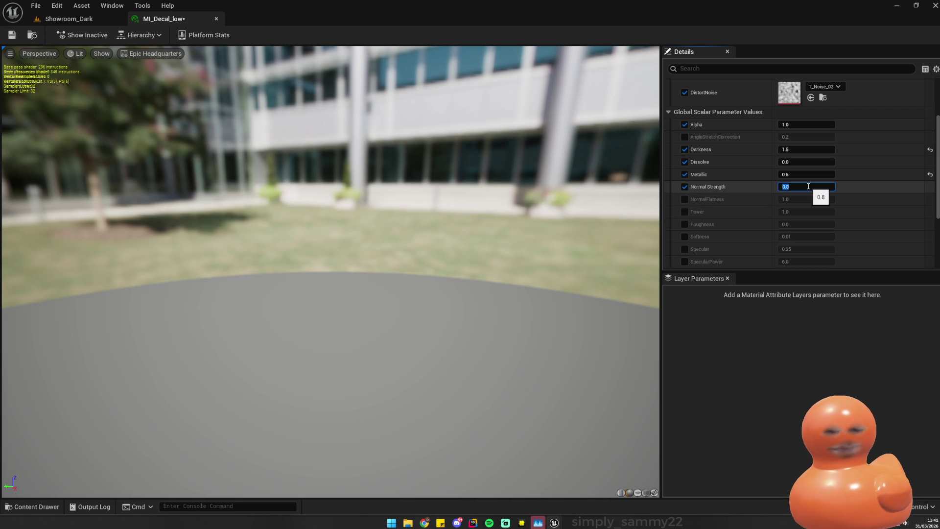
click(680, 201)
- Override NormalFlatness at 5, Power, Roughness, and Softness at 0.2
click(685, 199)
click(685, 211)
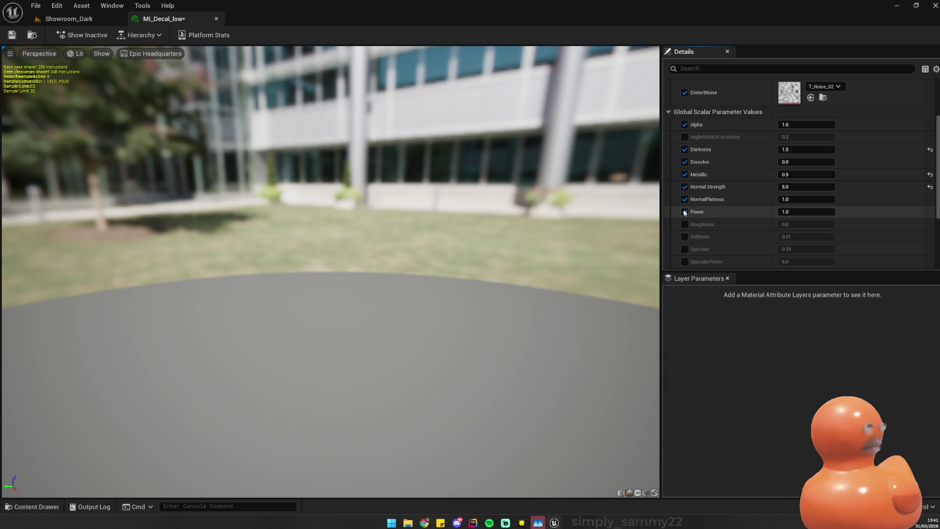
click(803, 199)
text(5)
click(684, 225)
click(685, 236)
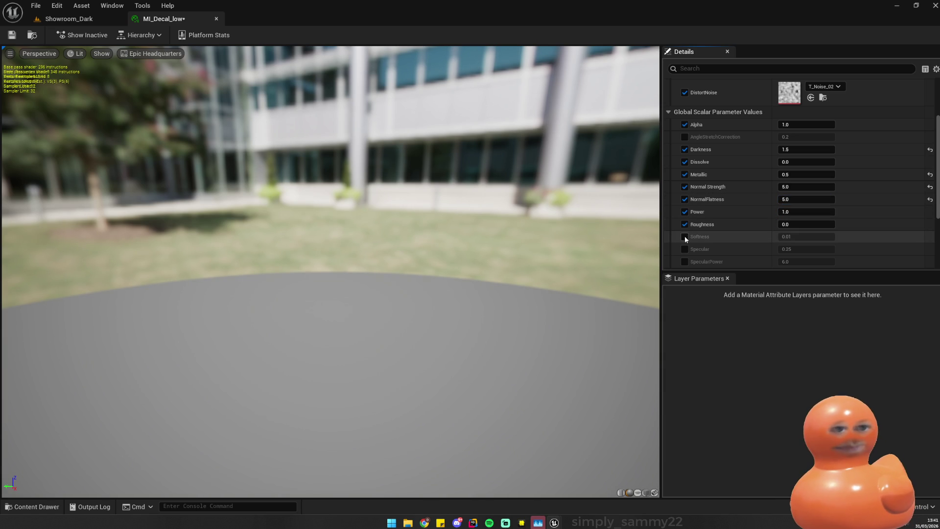
scroll(764, 227, down, 3)
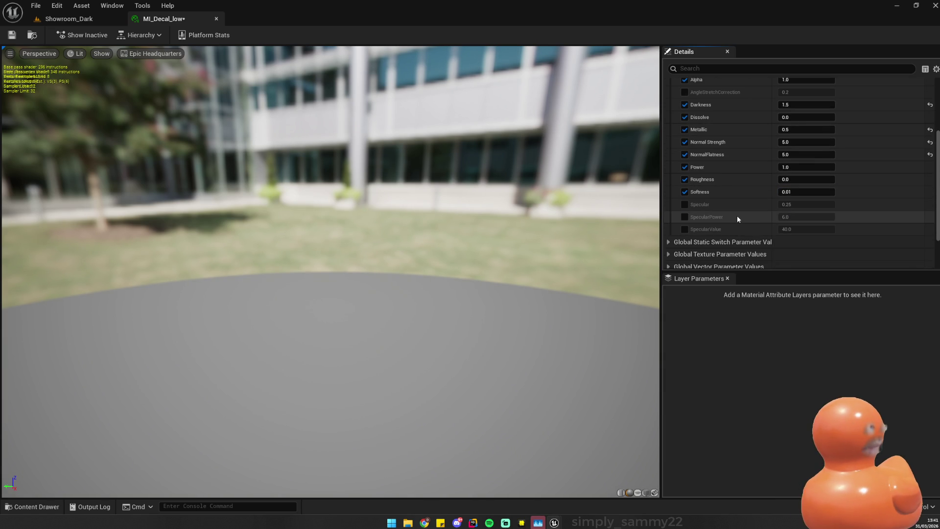
text(0.2)
key(Return)
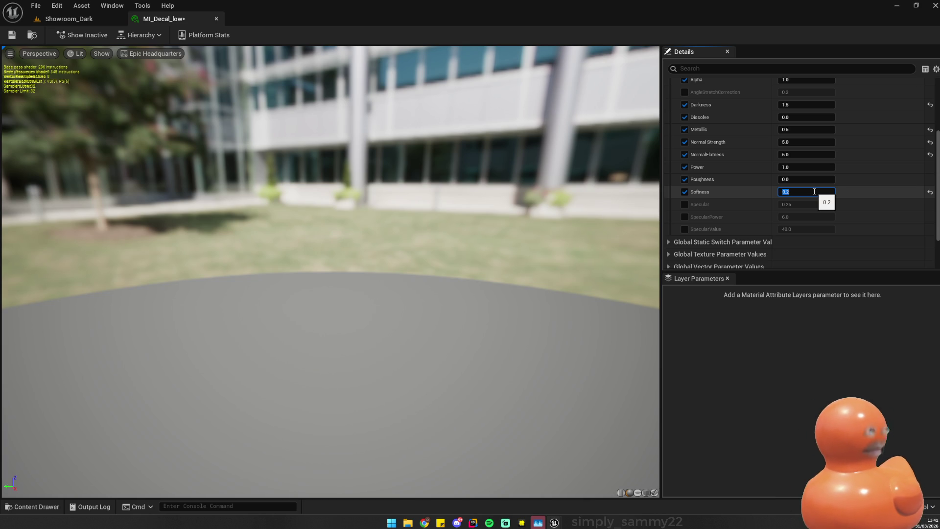
- Override Specular 0.5, SpecularPower 1.0 and SpecularValue 8.0, then expand the switch and texture groups
click(684, 205)
click(804, 204)
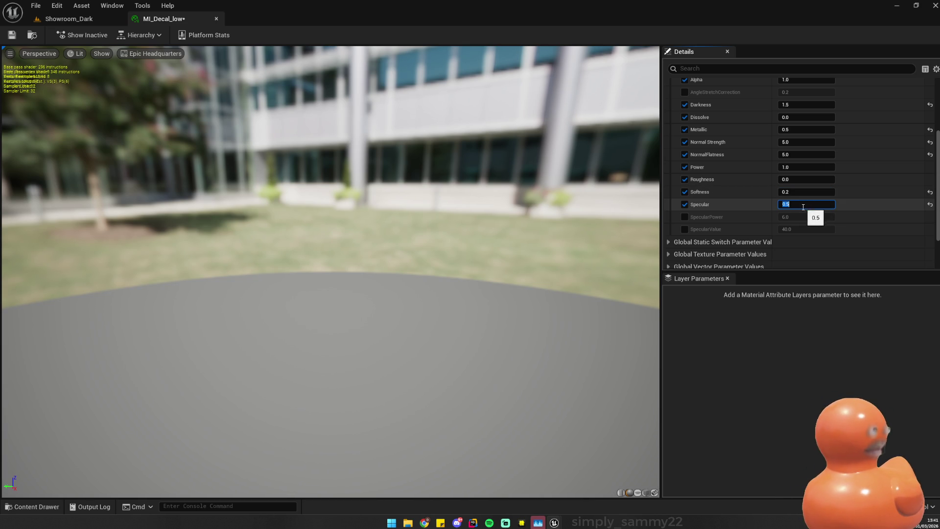
click(685, 217)
click(813, 217)
text(1)
key(Return)
click(806, 230)
click(684, 230)
click(821, 226)
text(8)
key(Return)
scroll(699, 224, down, 2)
click(674, 183)
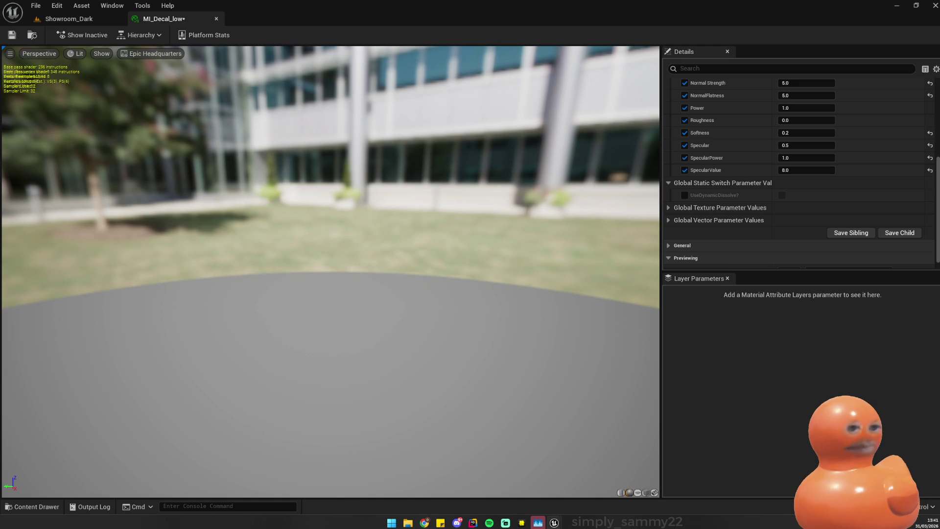
click(678, 205)
- Override the Normal texture with T_BloodPuddle_N_03
scroll(736, 201, down, 2)
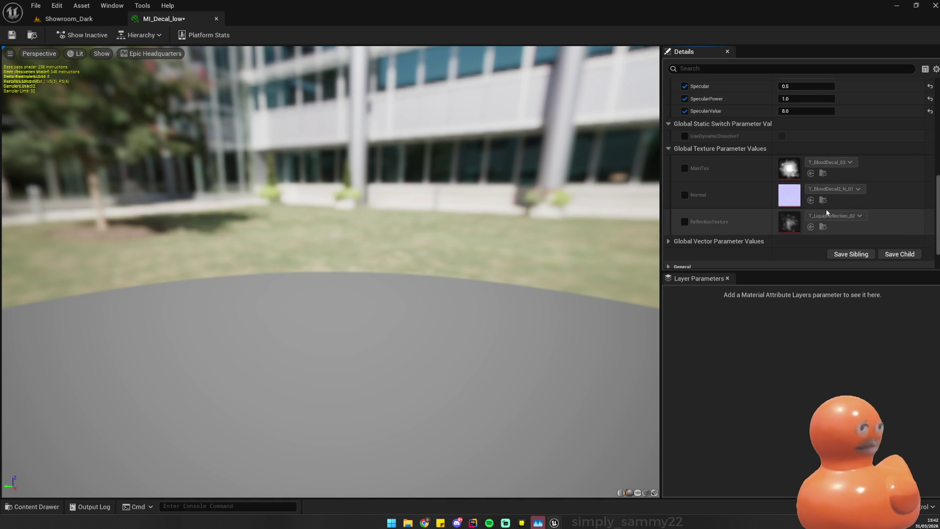
click(684, 196)
click(859, 190)
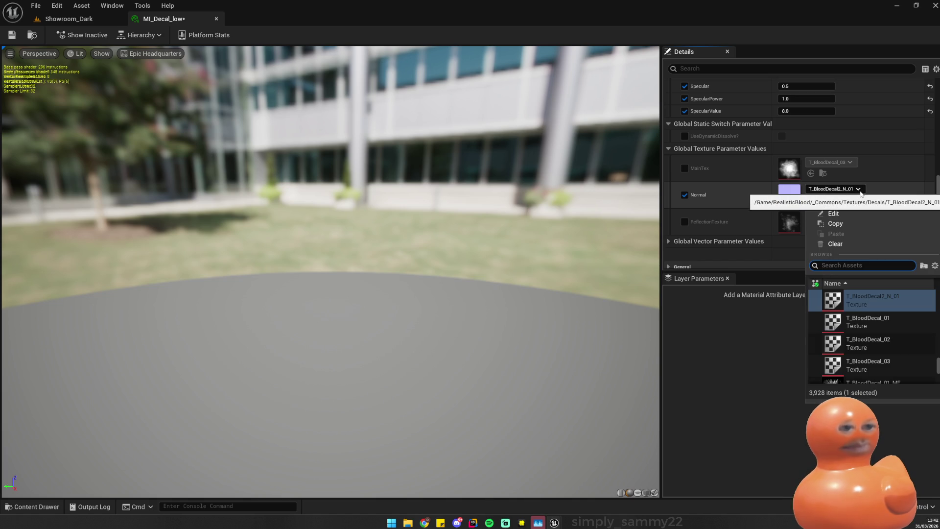
scroll(896, 333, down, 1)
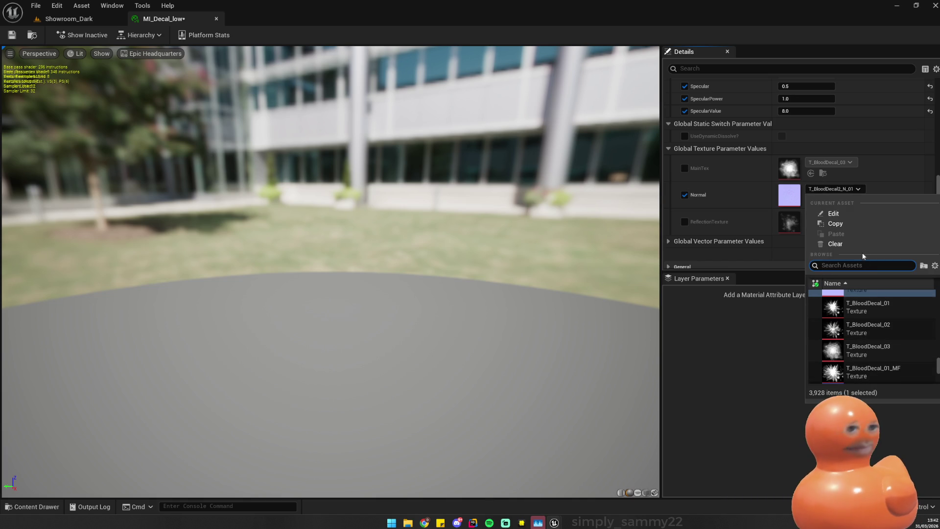
scroll(883, 316, down, 3)
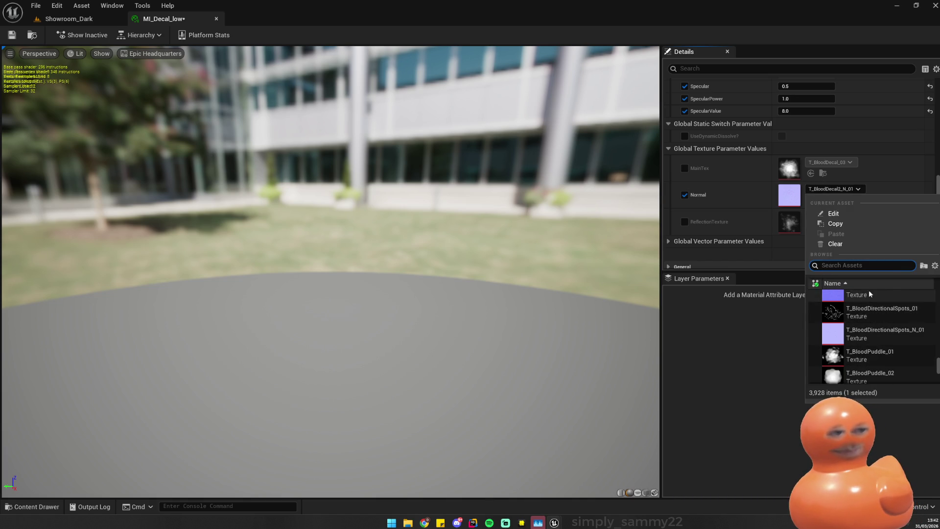
text(puddle_)
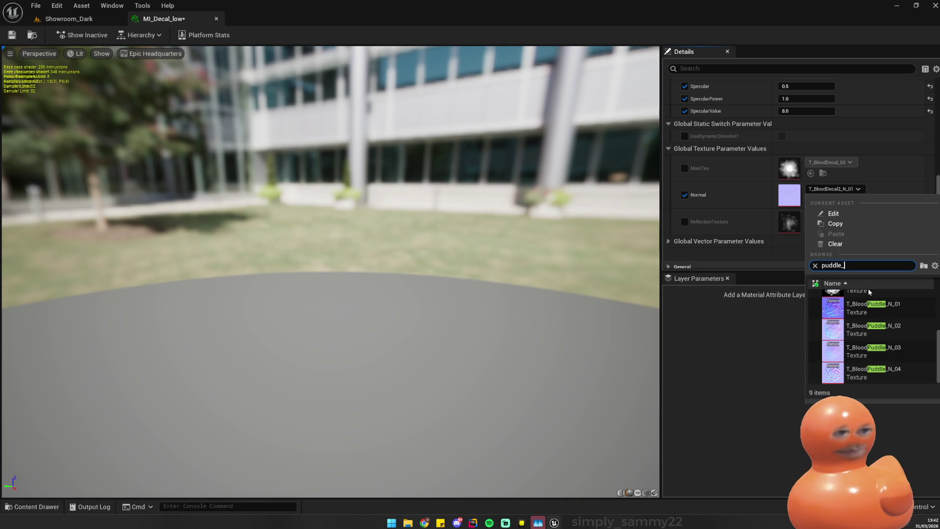
text(N)
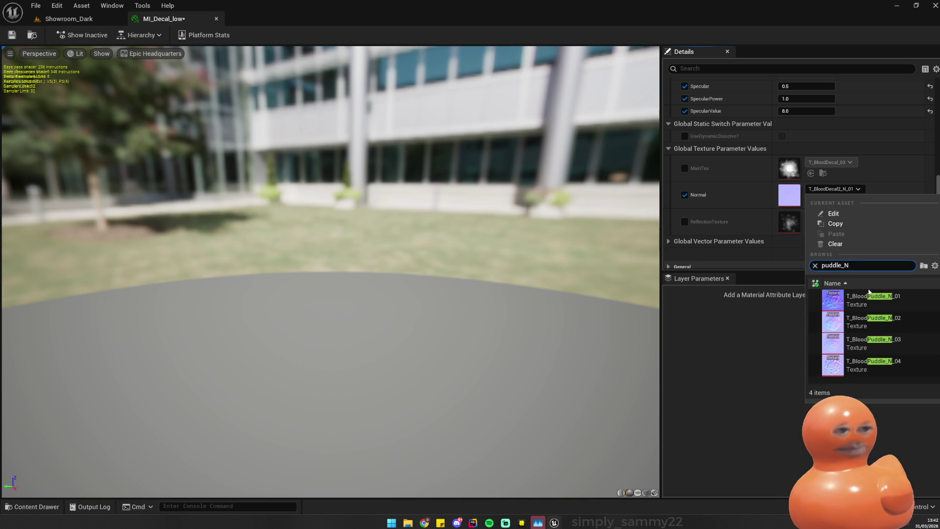
text(_)
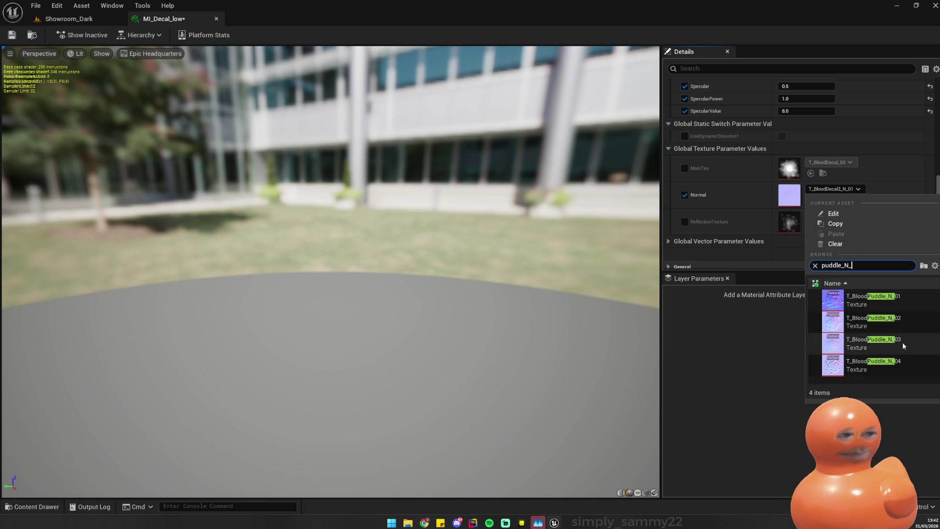
click(902, 342)
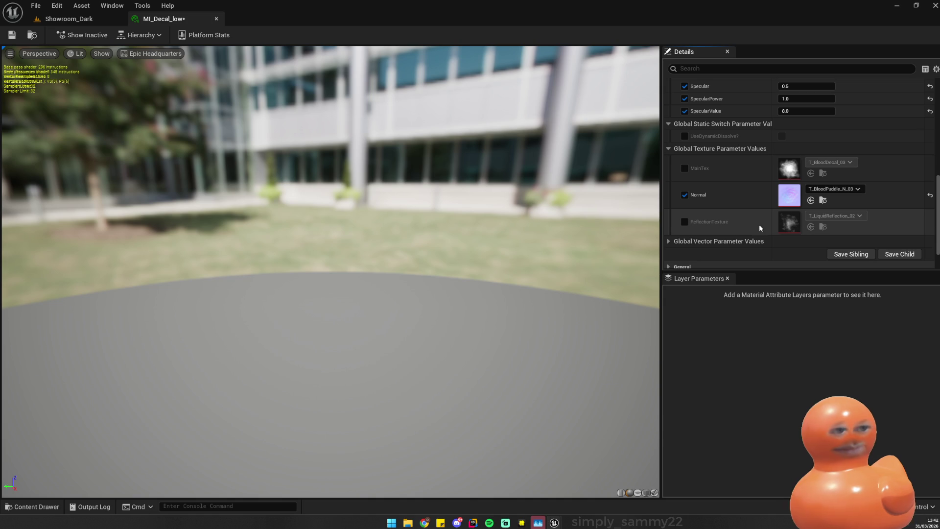
- Enable the ReflectionTexture, MainColor, SecondaryColor and SpecularTint overrides
click(685, 222)
scroll(756, 213, down, 2)
click(677, 199)
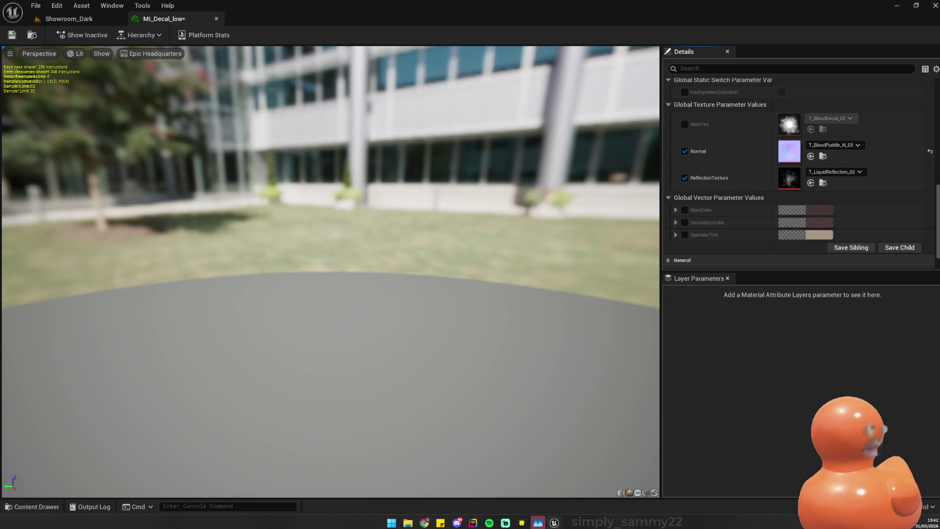
click(685, 209)
click(684, 222)
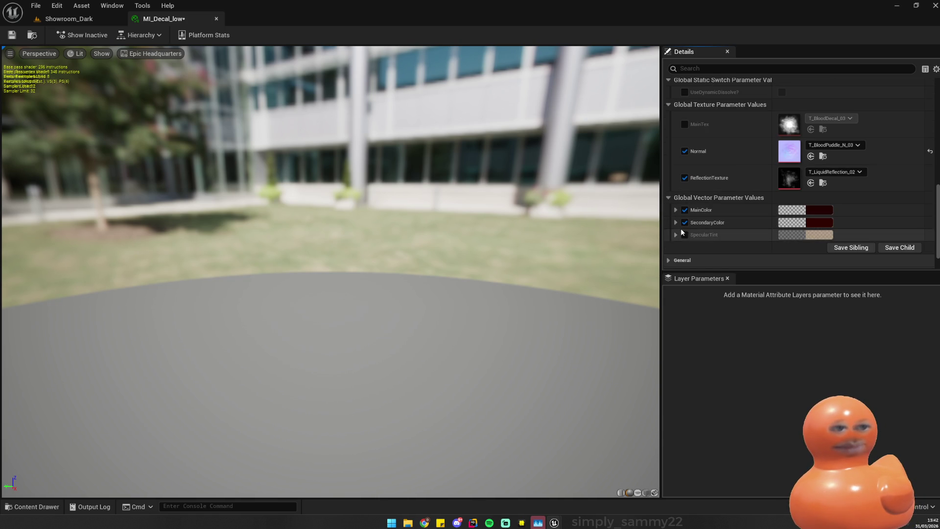
click(685, 235)
- Save MI_Decal_low and go back to the Showroom_Dark level
scroll(725, 217, down, 2)
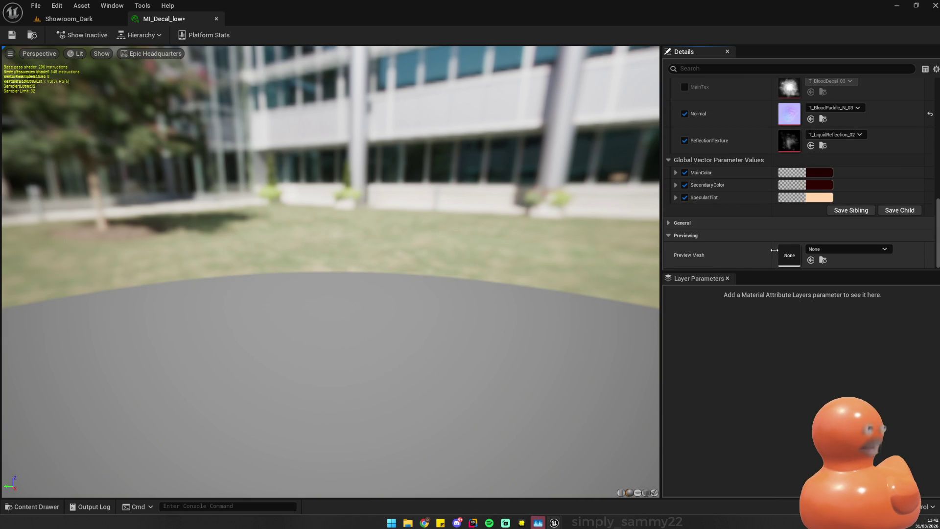
click(843, 236)
key(ctrl+s)
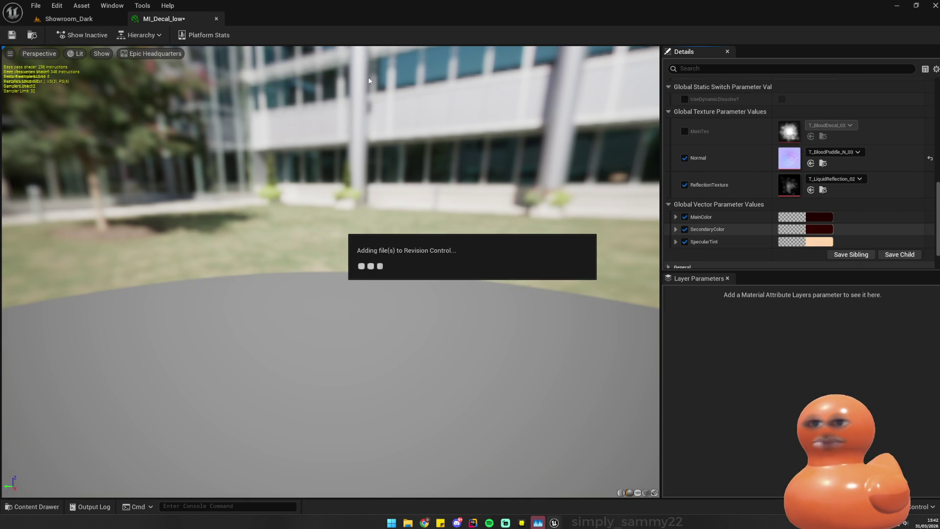
click(67, 19)
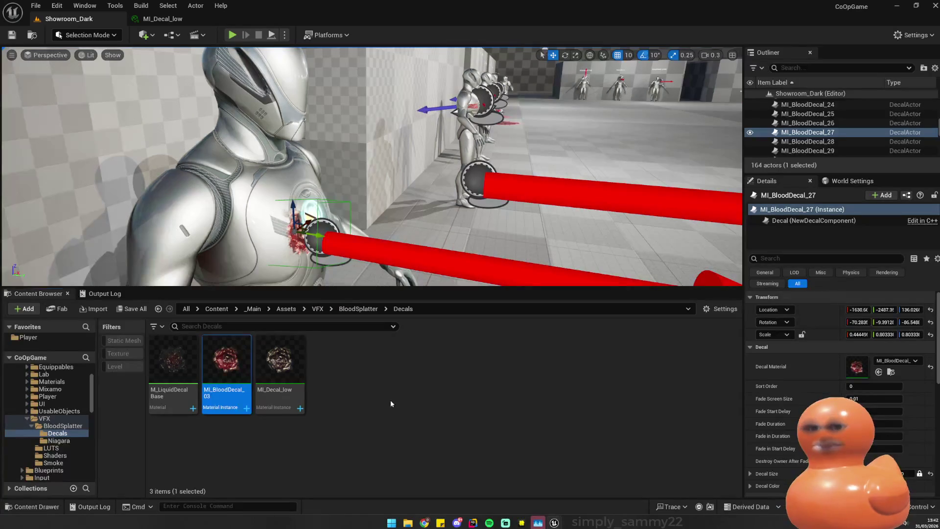
- Force-delete MI_BloodDecal_03 from the Decals folder
mouse_move(271, 414)
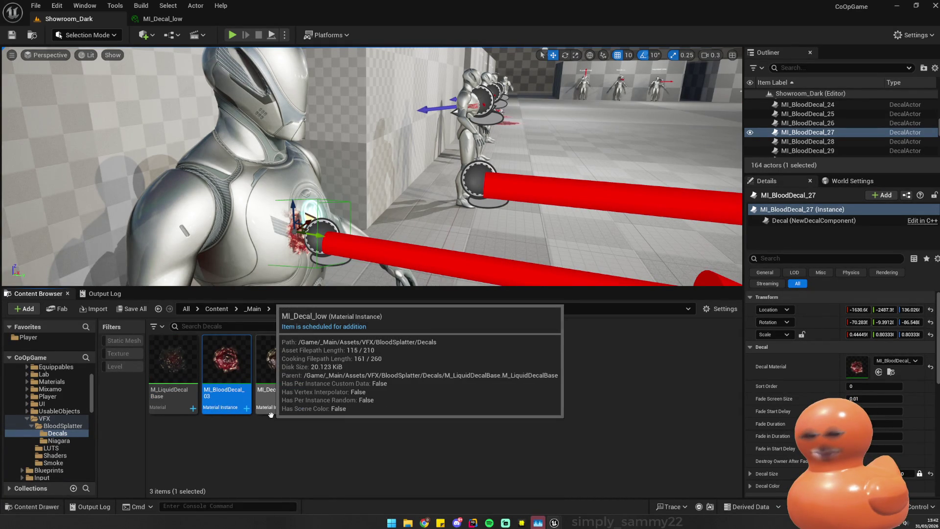
key(Delete)
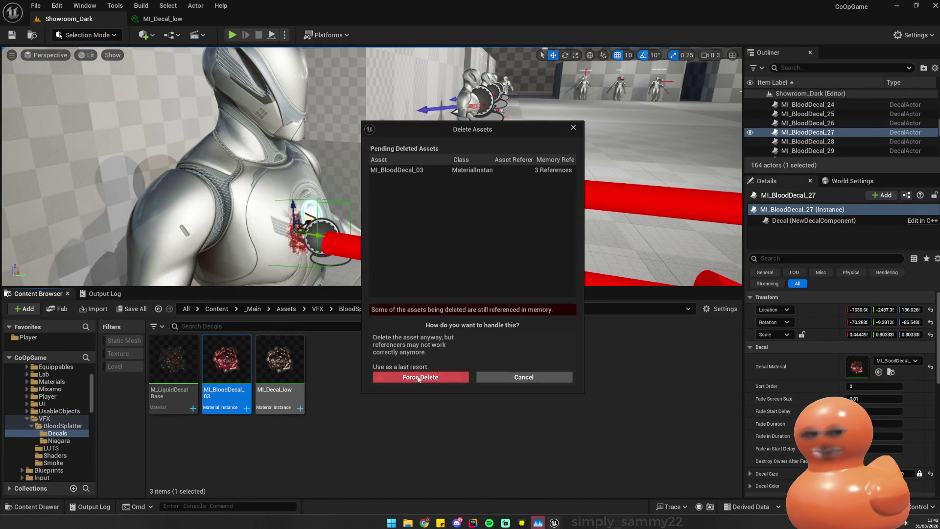
click(402, 373)
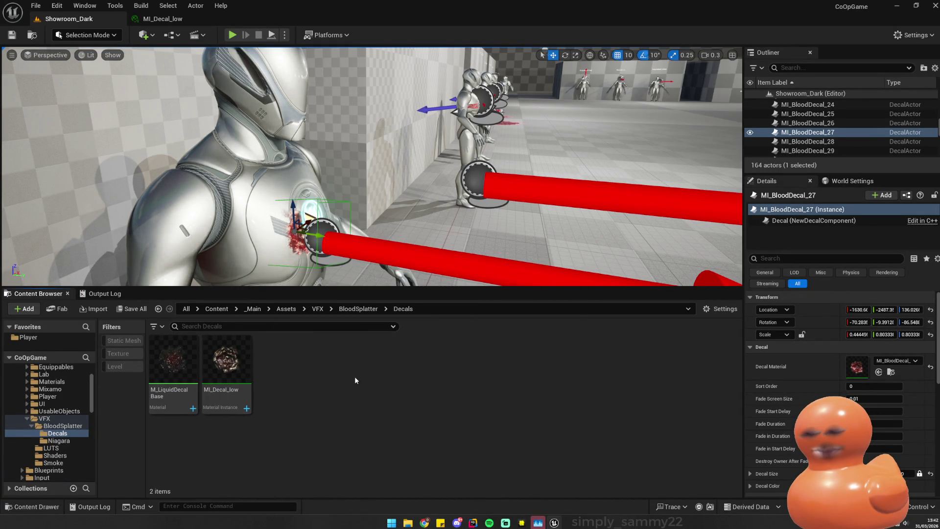
- Set MI_Decal_low's MainColor to a vivid bright red, then return to Showroom_Dark
double_click(238, 362)
click(809, 228)
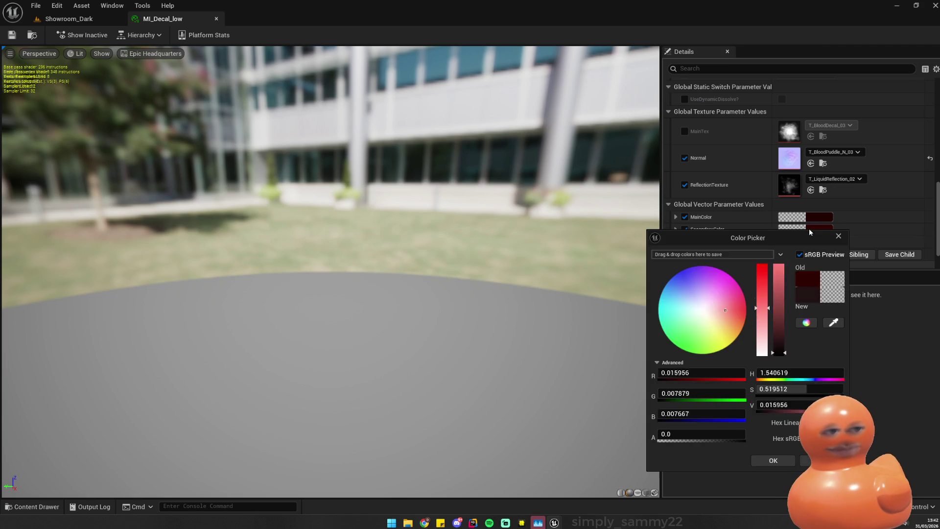
click(817, 218)
drag(789, 278, 789, 289)
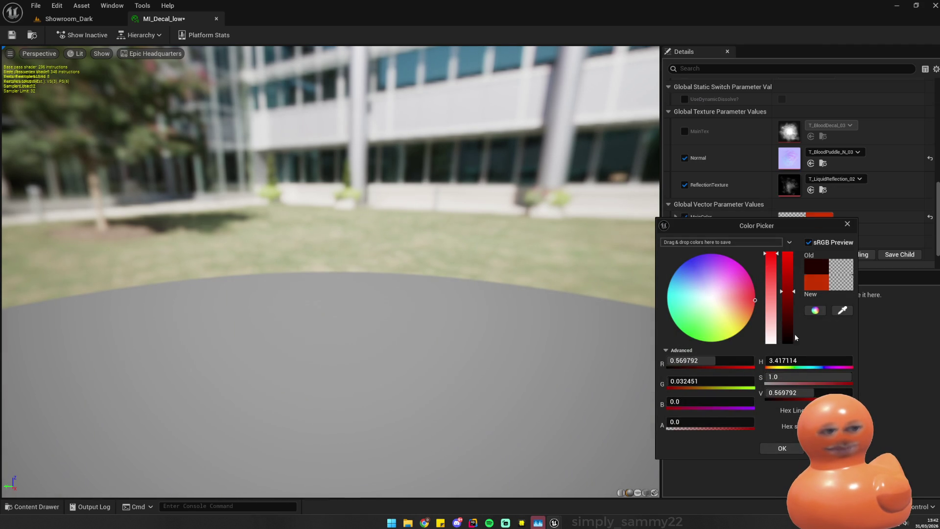
click(781, 450)
click(89, 19)
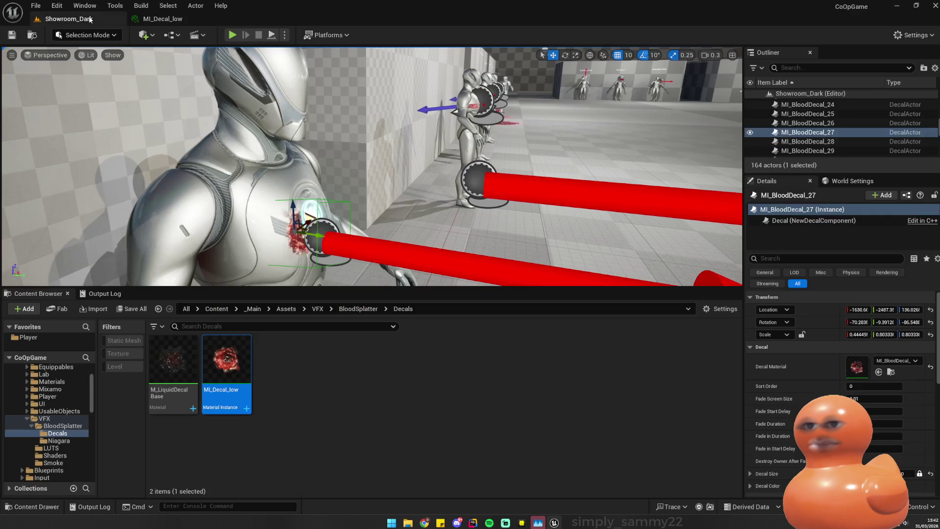
- Orbit around the mannequin's chest, then select and frame the blood decal actor
drag(384, 146, 384, 146)
drag(232, 62, 233, 63)
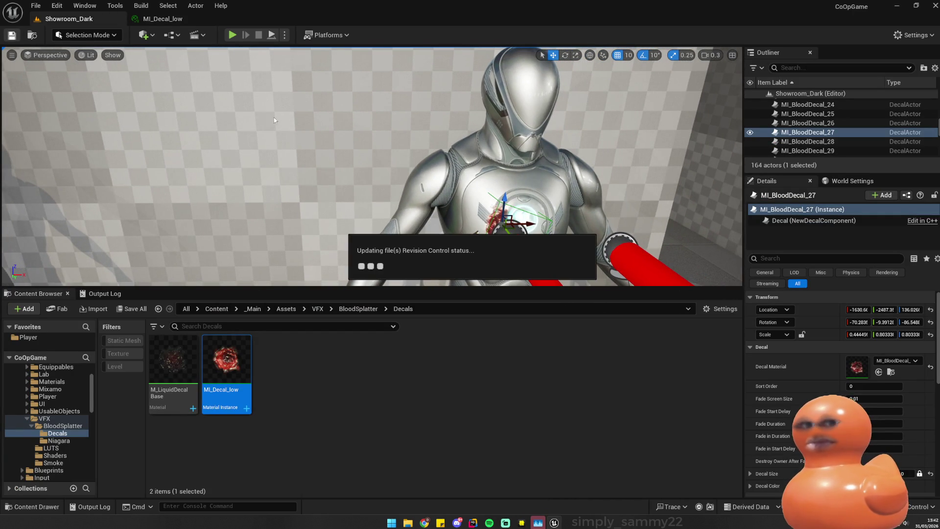
drag(284, 122, 284, 121)
drag(333, 169, 333, 169)
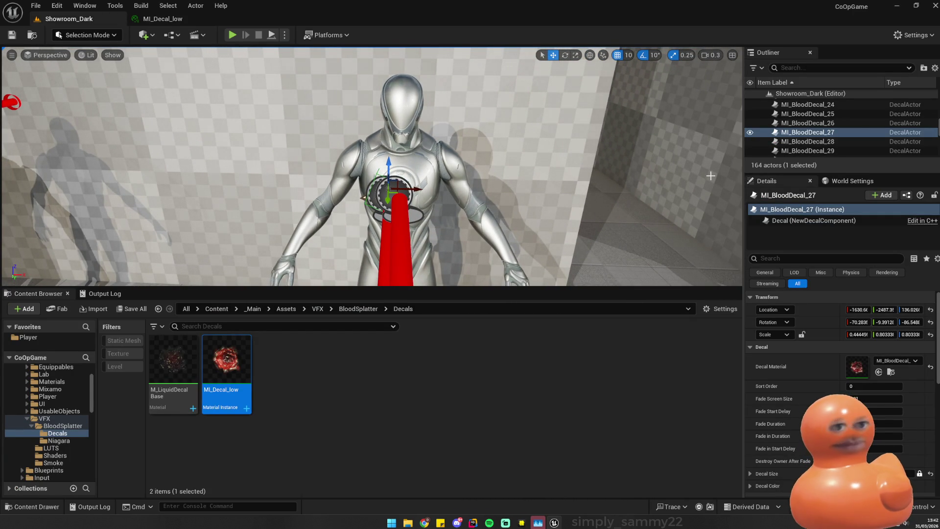
drag(401, 147, 401, 147)
drag(454, 182, 455, 181)
click(454, 181)
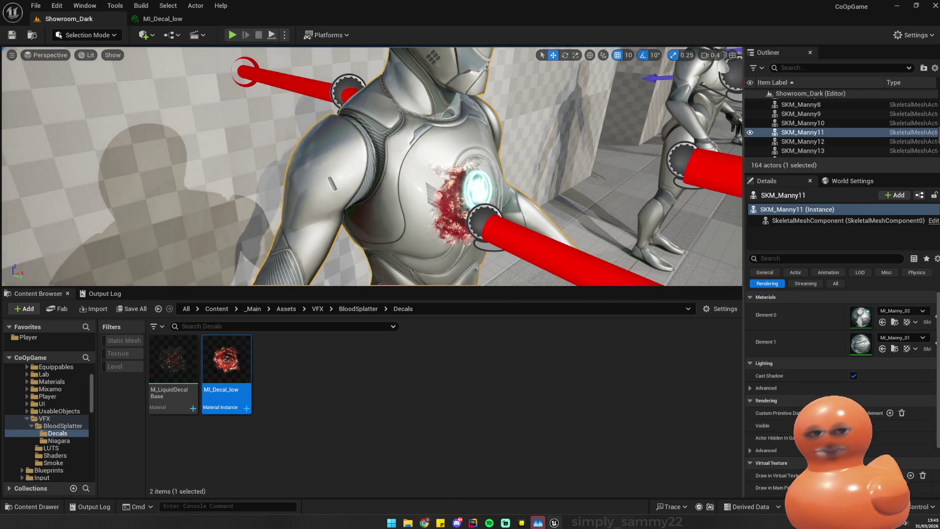
click(487, 223)
drag(488, 223, 487, 222)
drag(349, 181, 349, 181)
drag(341, 222, 341, 221)
click(341, 221)
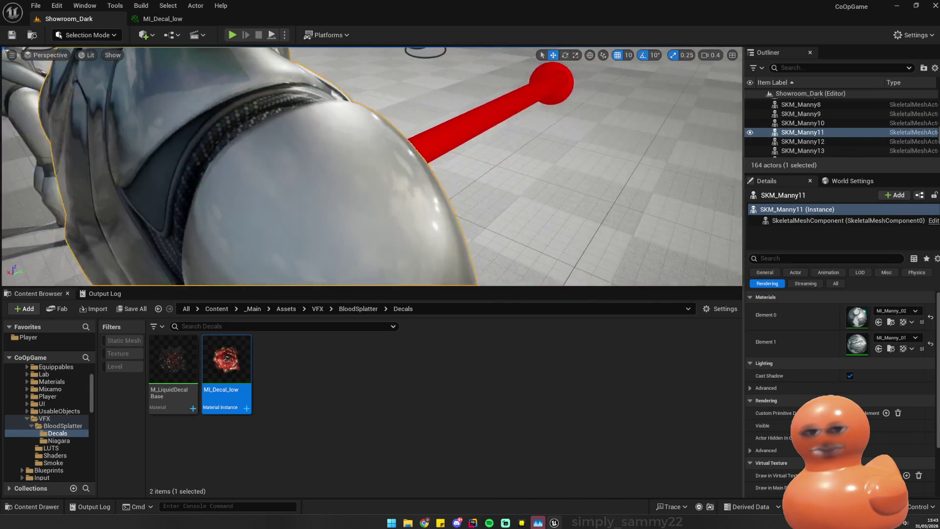
click(325, 178)
key(f)
- Browse from the decal actor to its MI_BloodDecal_03 material in the RealisticBlood Decals folder
right_click(792, 132)
click(836, 167)
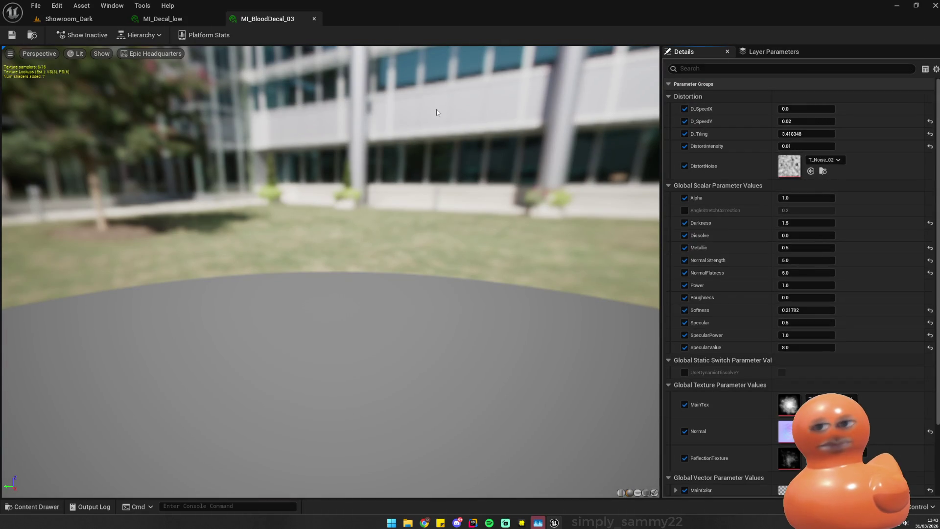
click(314, 18)
click(69, 19)
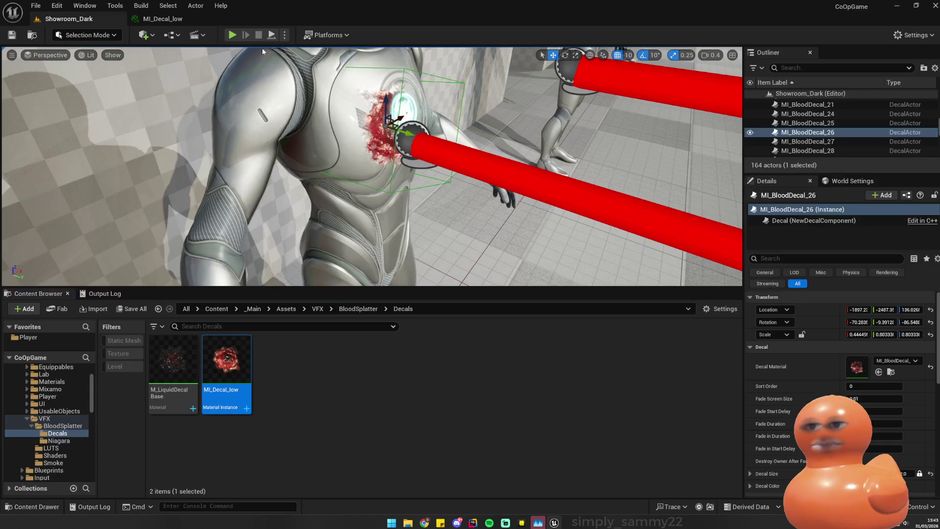
right_click(790, 132)
click(836, 160)
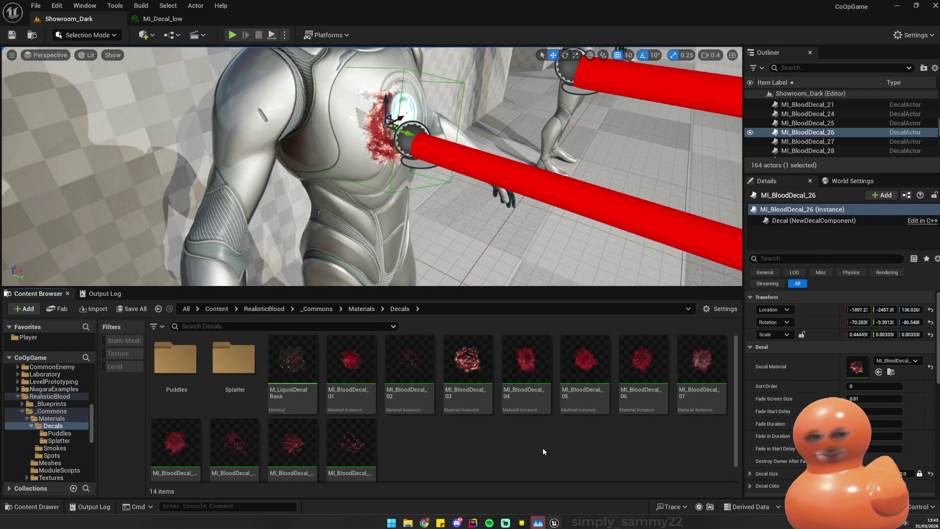
- Select MI_BloodDecal_03 and compare it with MI_Decal_low on the two mannequins
click(470, 363)
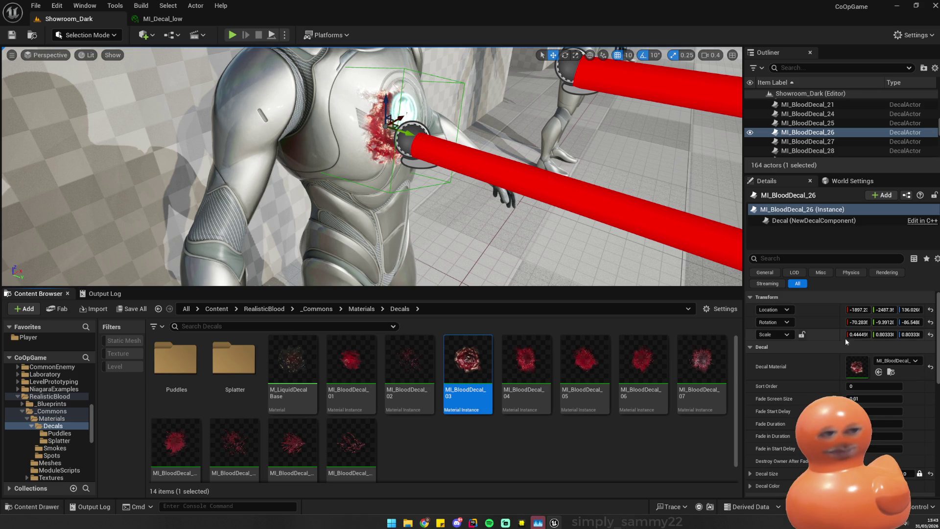
click(162, 19)
click(69, 18)
scroll(457, 119, down, 10)
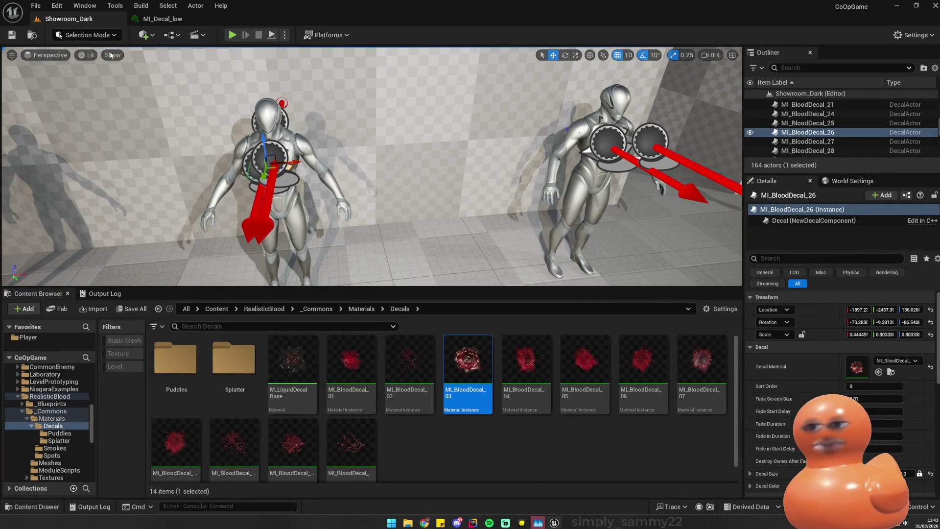
click(162, 19)
click(61, 19)
mouse_move(392, 220)
mouse_down()
mouse_move(538, 220)
mouse_move(899, 267)
mouse_up()
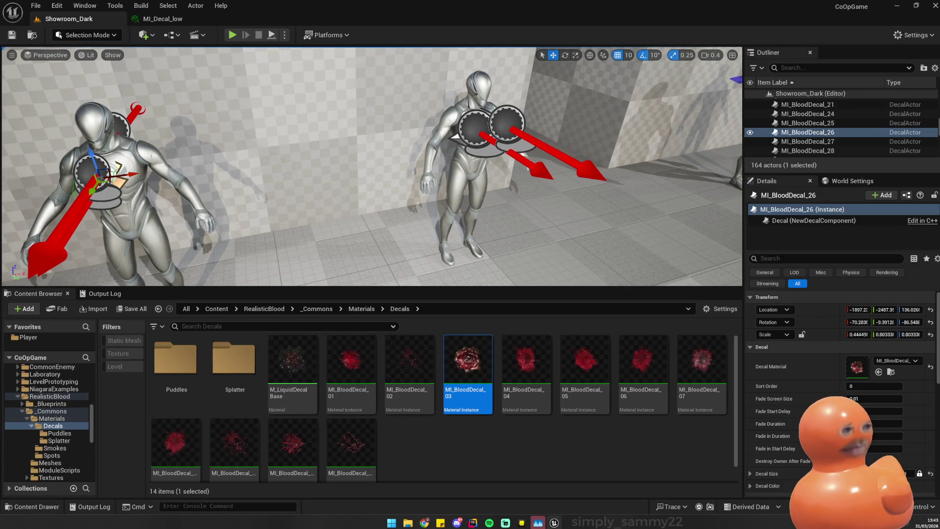
drag(373, 196, 495, 182)
click(166, 18)
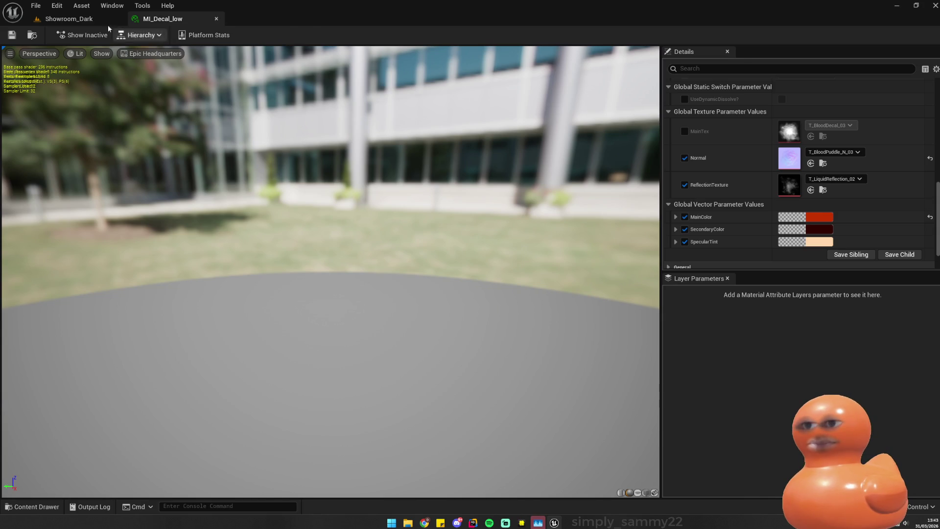
click(74, 19)
- Choose Open Level from the File menu
mouse_move(554, 523)
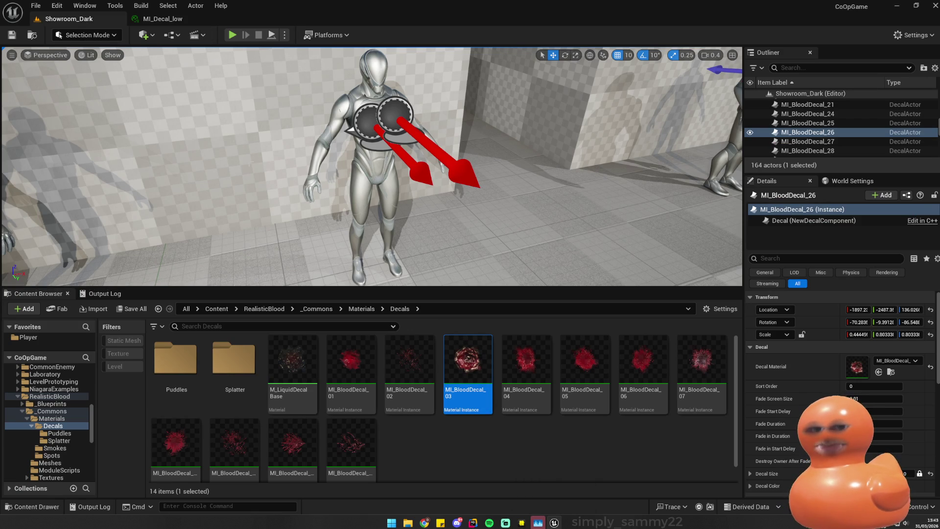
click(35, 5)
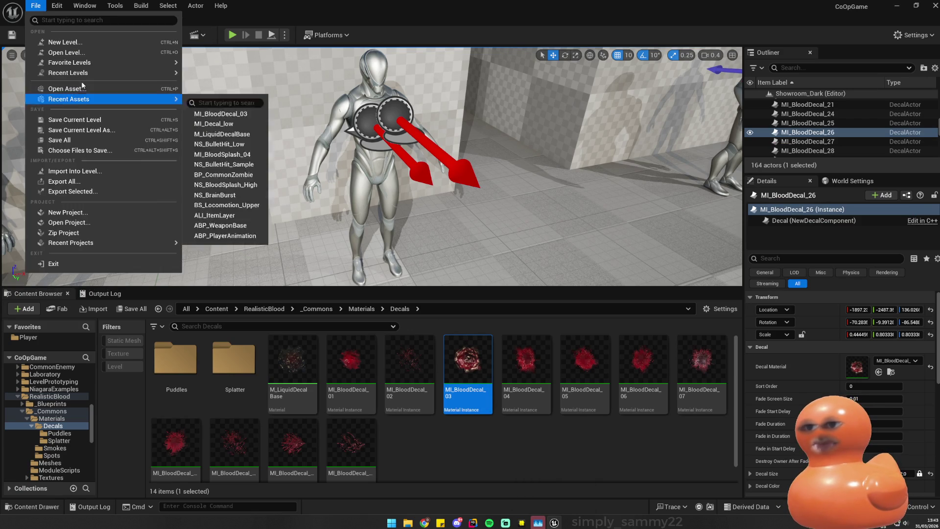
click(54, 54)
- Load the Demo_1 level, run a quick play test of the effects, and stop it
double_click(483, 194)
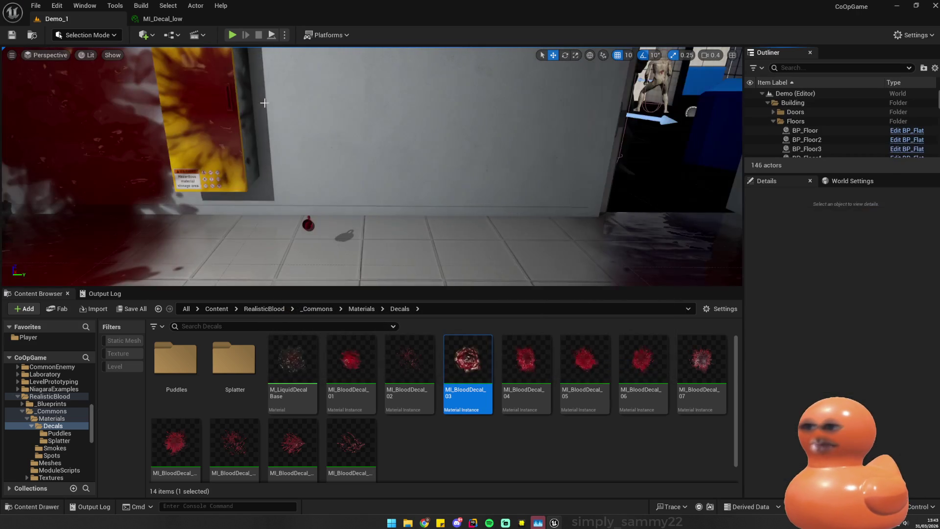
click(233, 34)
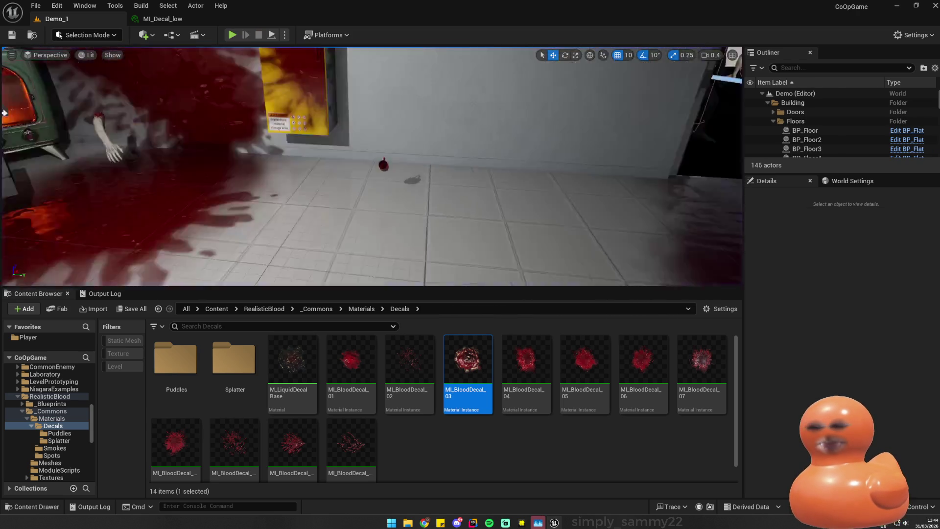
key(Escape)
scroll(553, 145, down, 5)
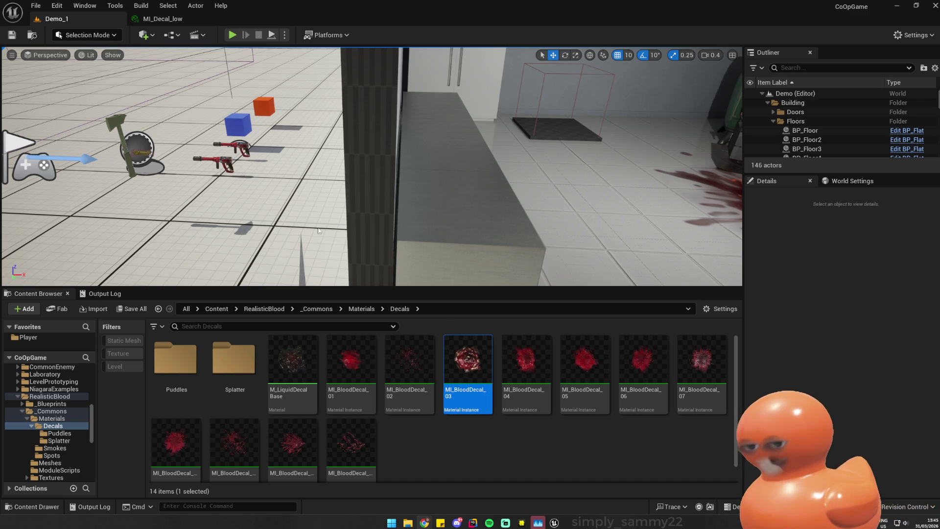
- Check the damage code in Rider, then bring up the Play launch options
click(474, 523)
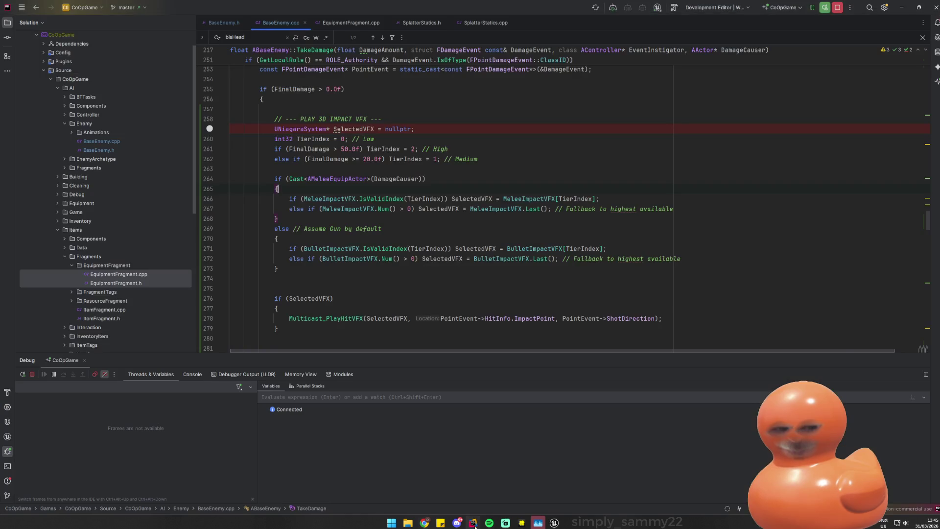
click(554, 523)
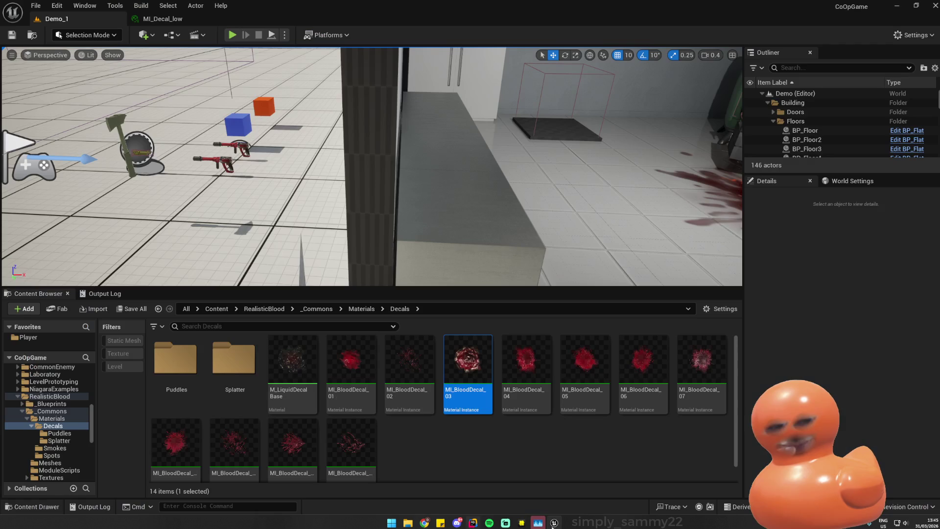
click(285, 35)
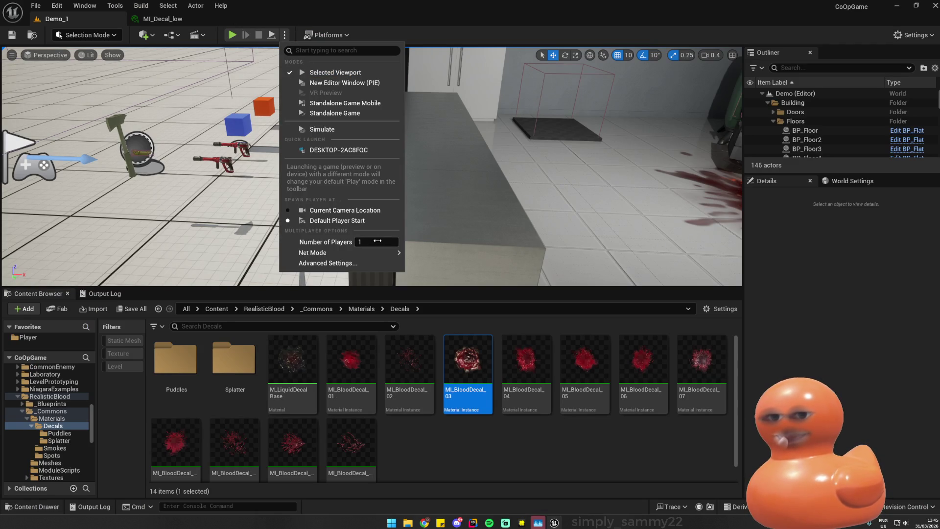
- Run two brief Demo_1 play tests with 2 players, stopping each, then reopen the Play options
click(232, 35)
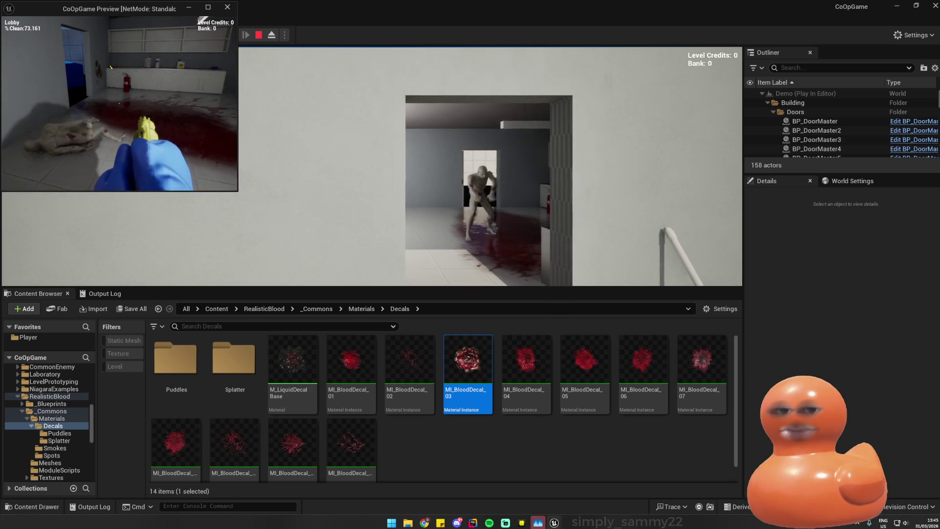
key(Escape)
click(233, 36)
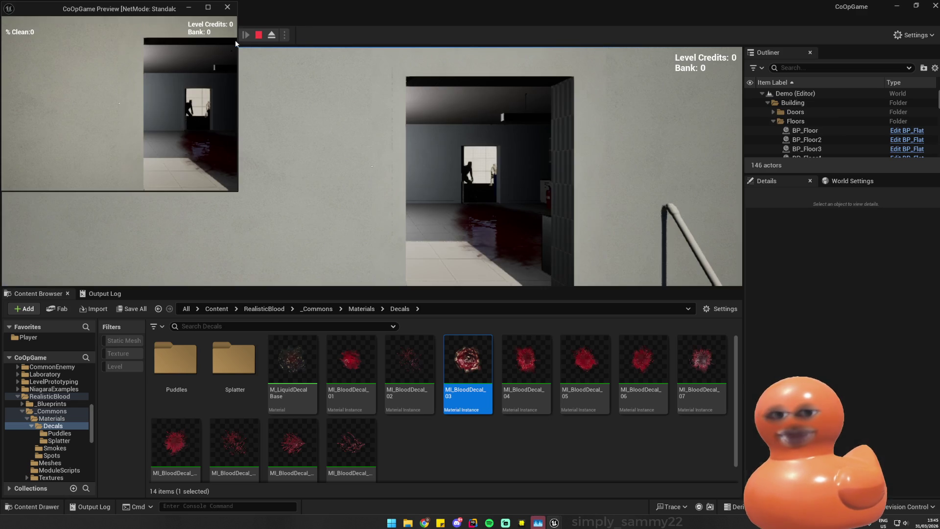
key(super)
key(Escape)
key(Escape)
click(285, 34)
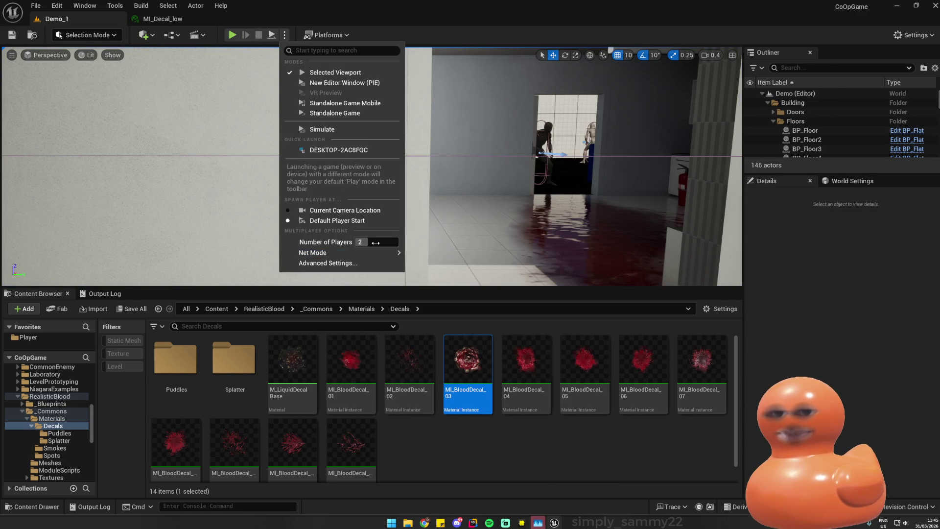
- Set Net Mode to Play As Listen Server and launch a two-player Demo_1 test
mouse_move(378, 254)
click(450, 267)
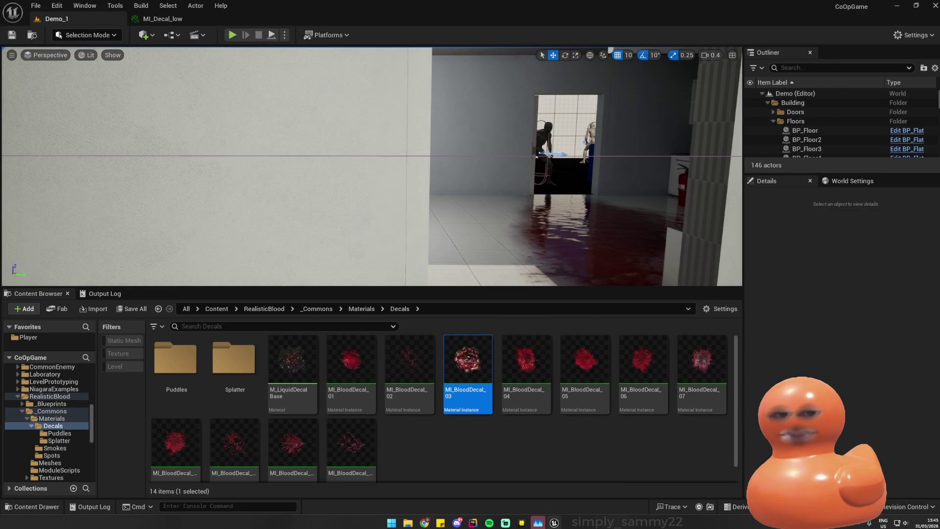
click(284, 35)
mouse_move(392, 254)
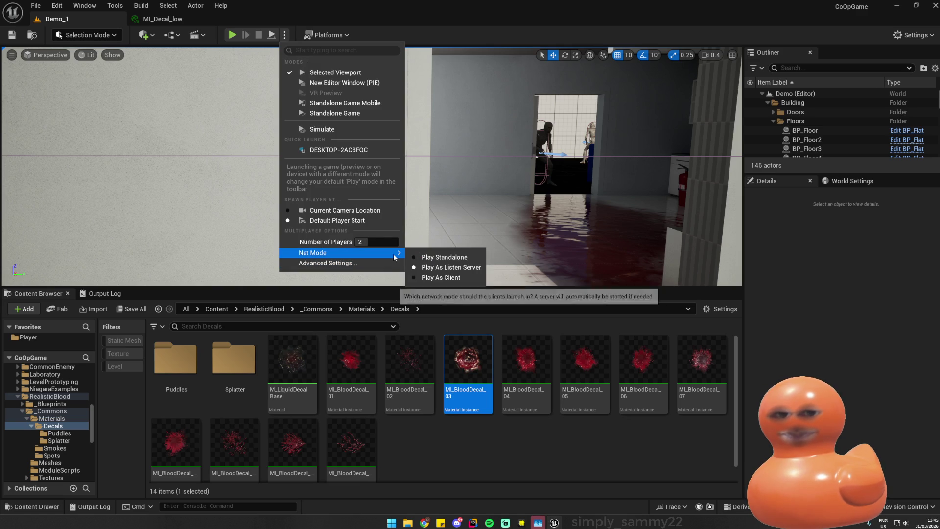
click(232, 35)
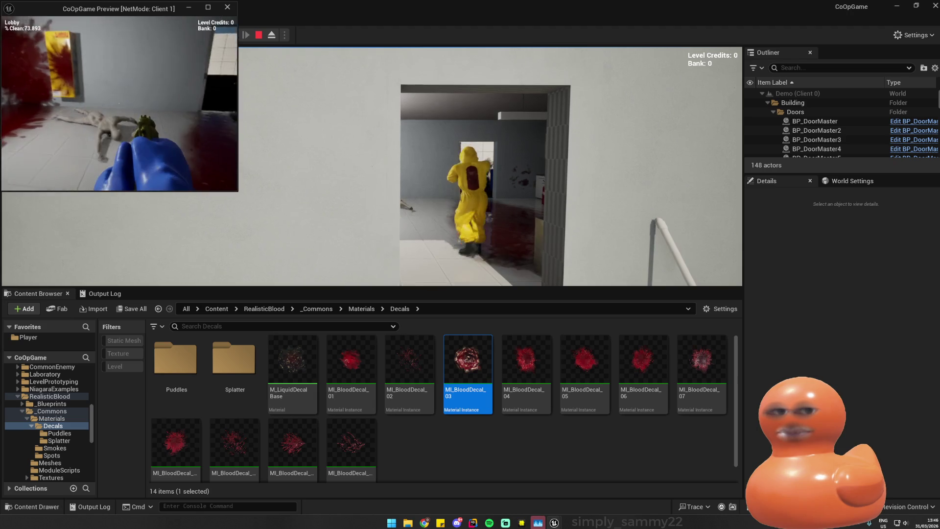
key(super)
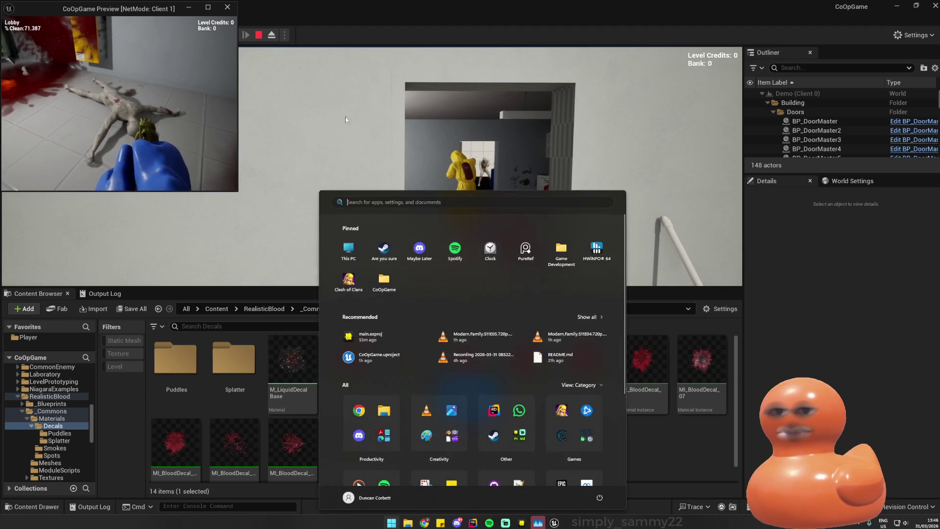
- Free the mouse, bring the client preview window forward, and stop the session
key(super)
key(super)
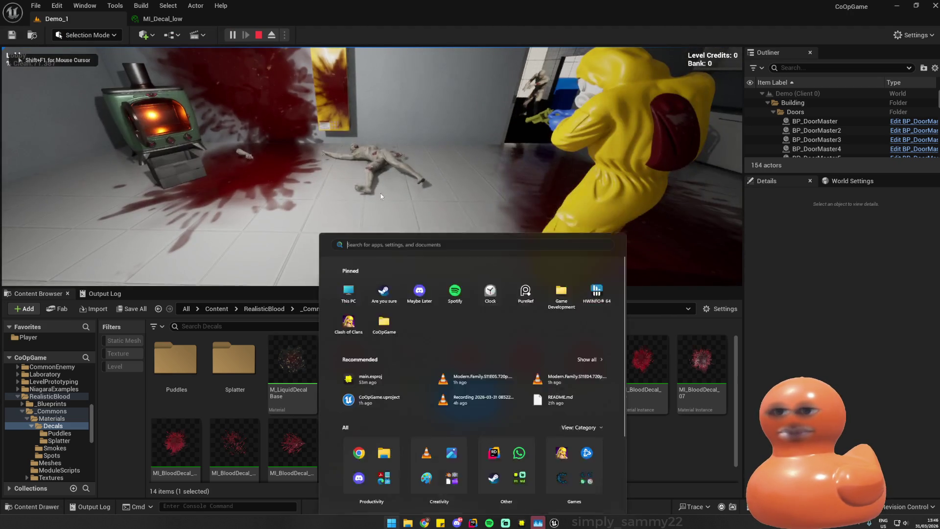
key(super)
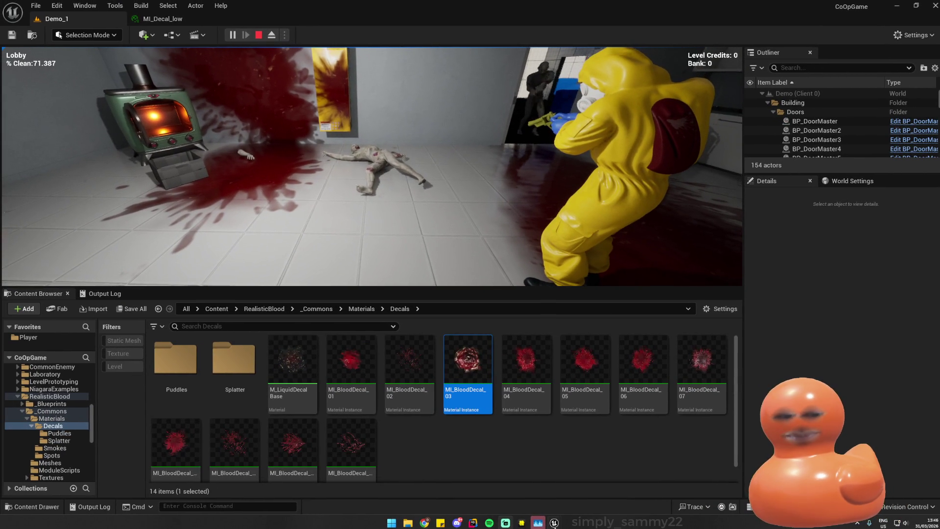
mouse_move(558, 526)
click(594, 494)
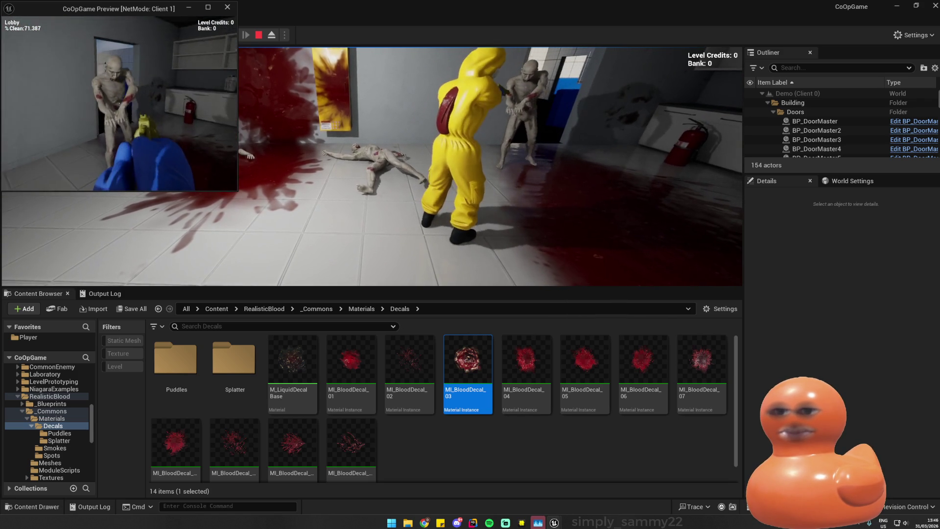
key(Escape)
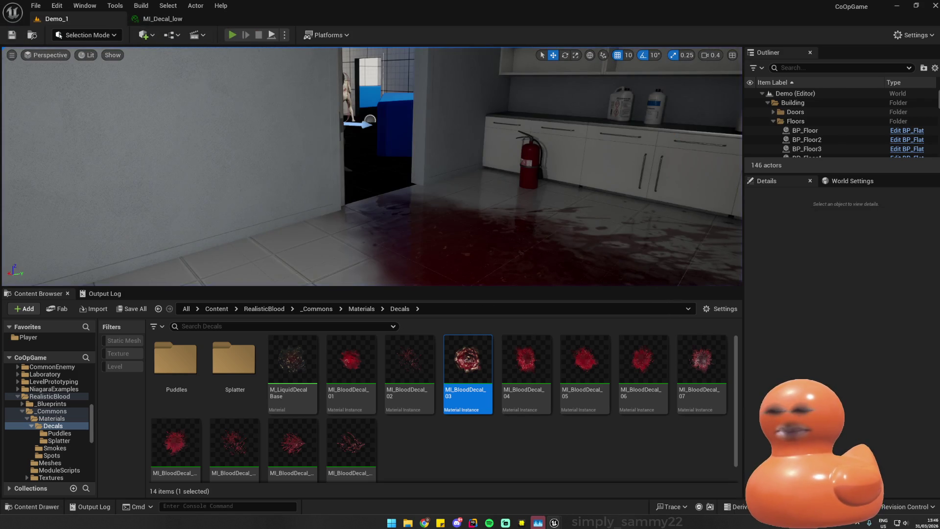
- Run another session, walking the player toward the door, then stop it
click(232, 35)
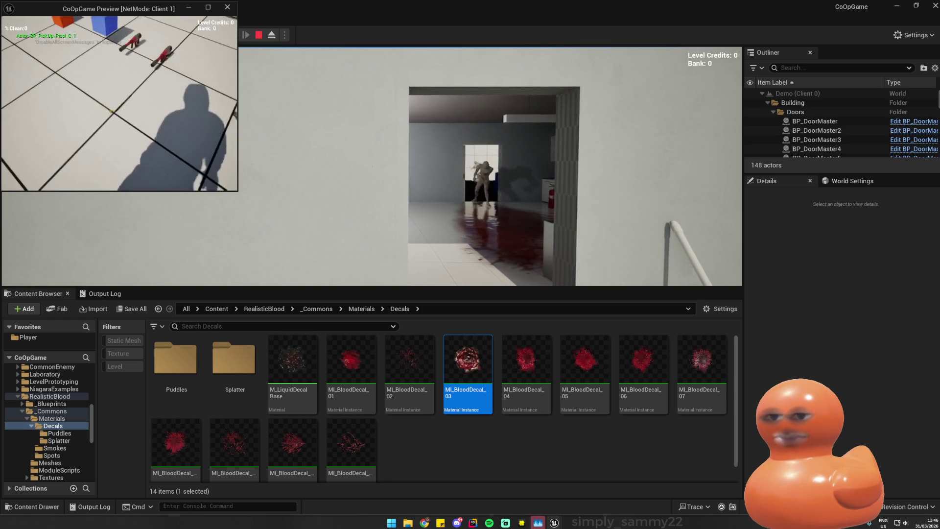
key(w)
key(w)
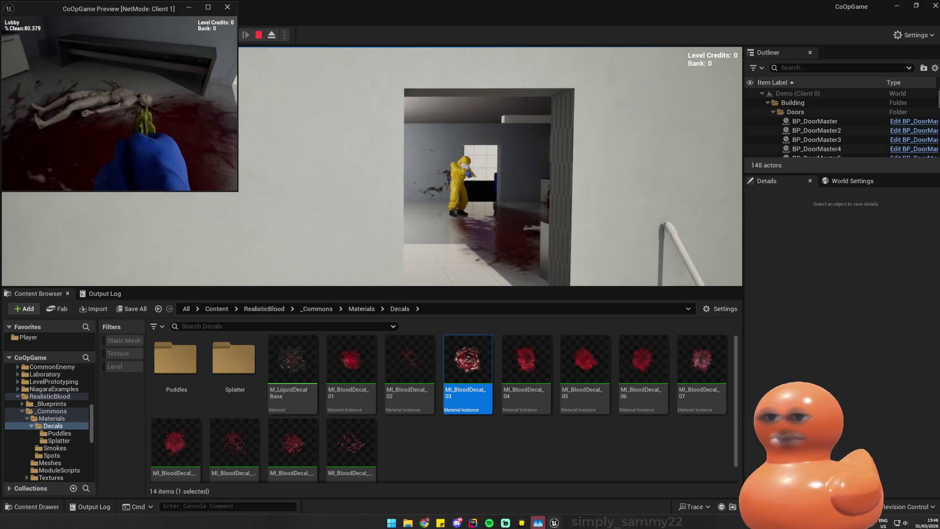
key(super)
key(super)
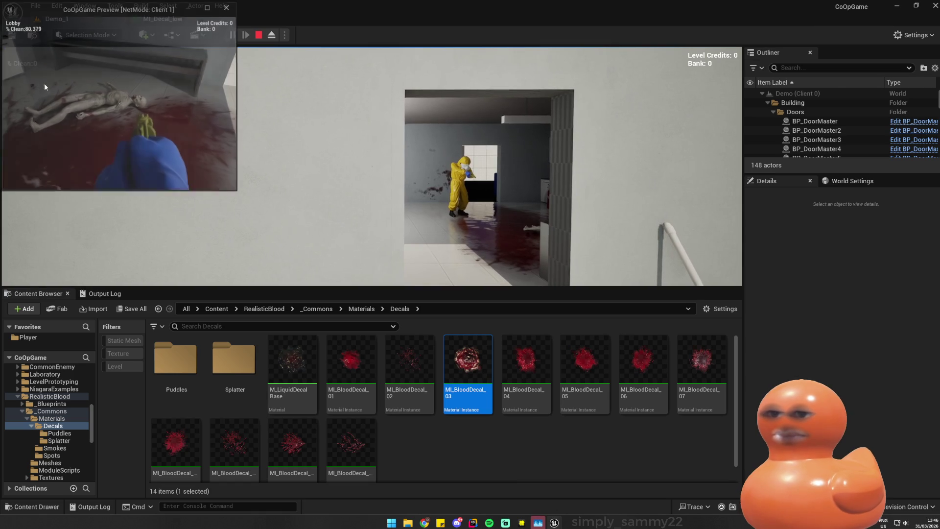
key(Escape)
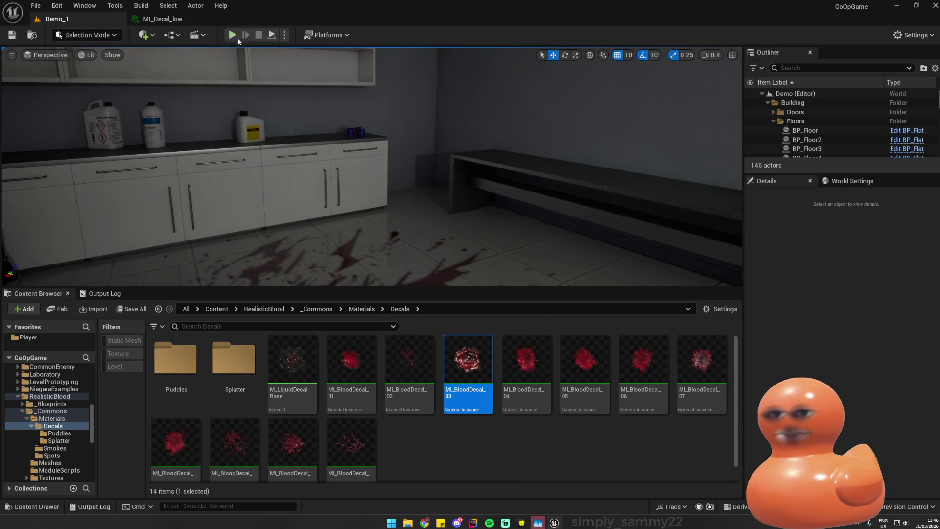
- Restart the play test and walk the player into the lab room
click(233, 35)
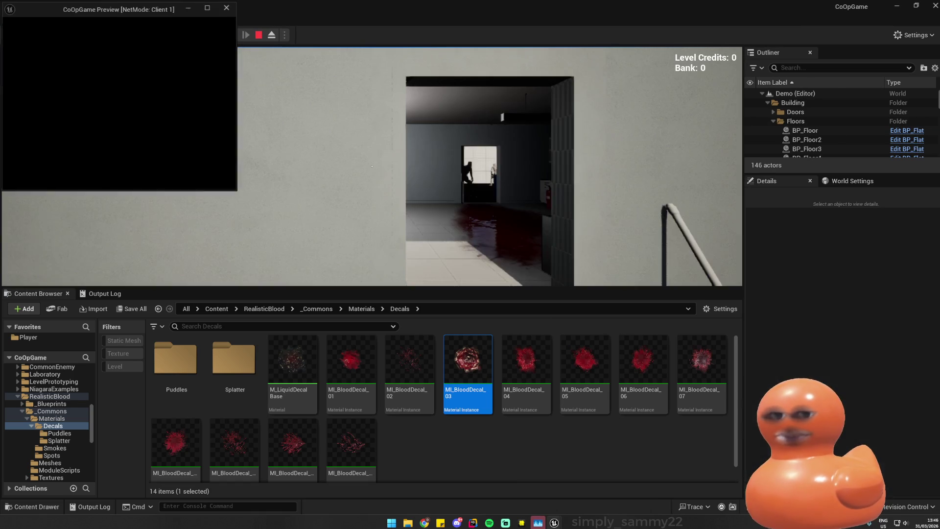
key(super)
key(super)
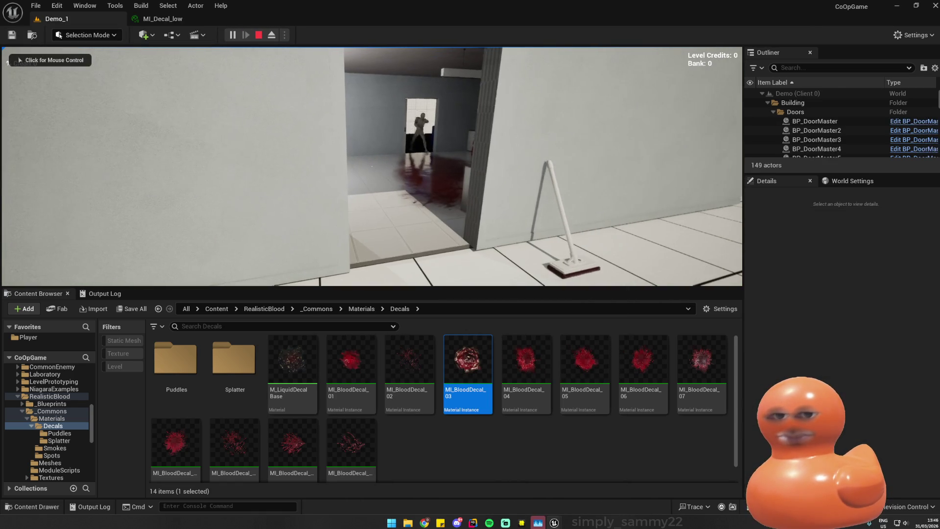
key(super)
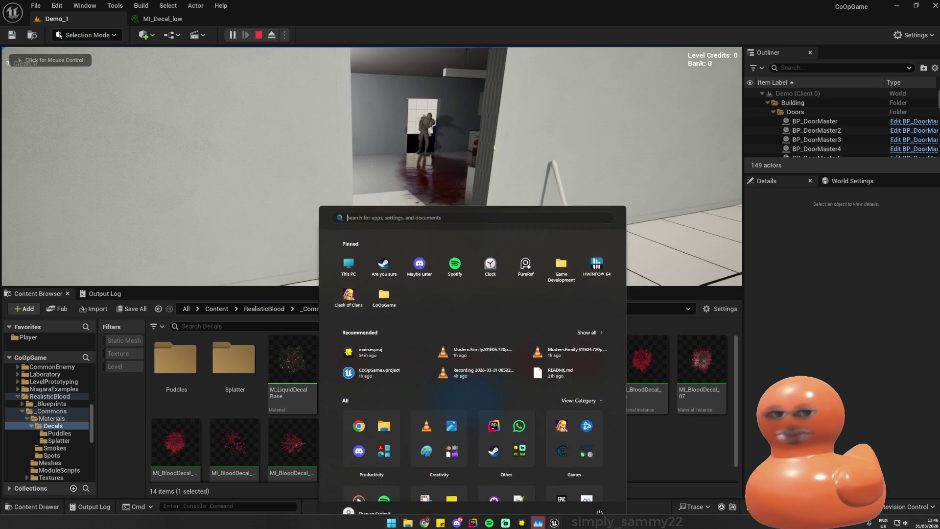
click(372, 167)
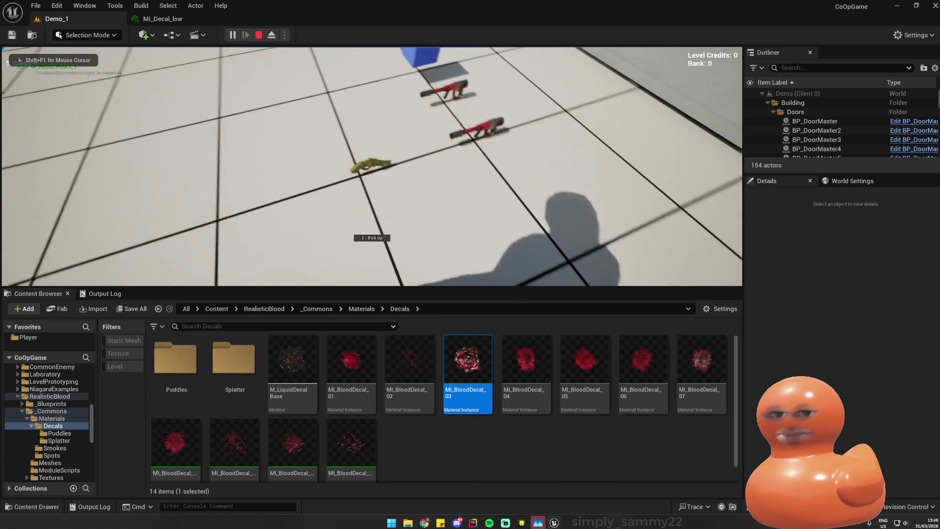
key(w)
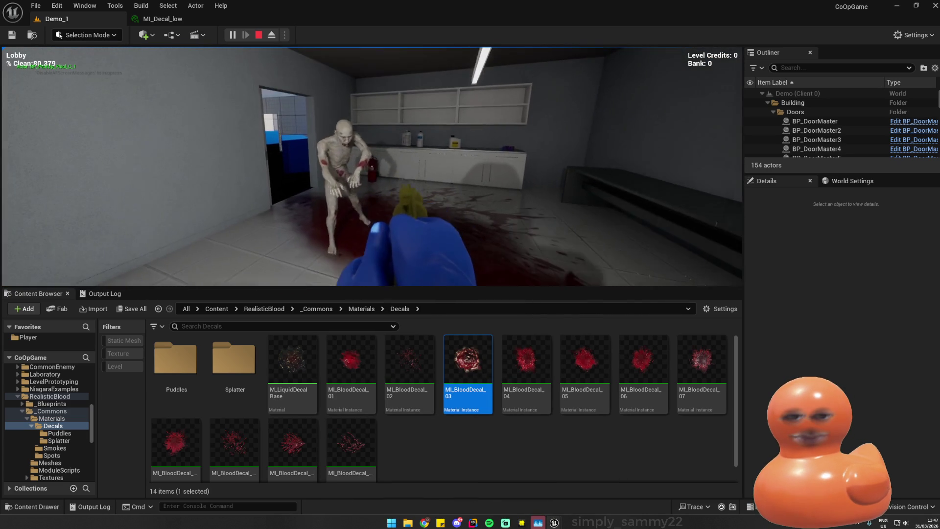
key(super)
- Hide the client preview window, shoot the zombie twice, and stop the session
mouse_move(554, 522)
click(594, 483)
click(188, 7)
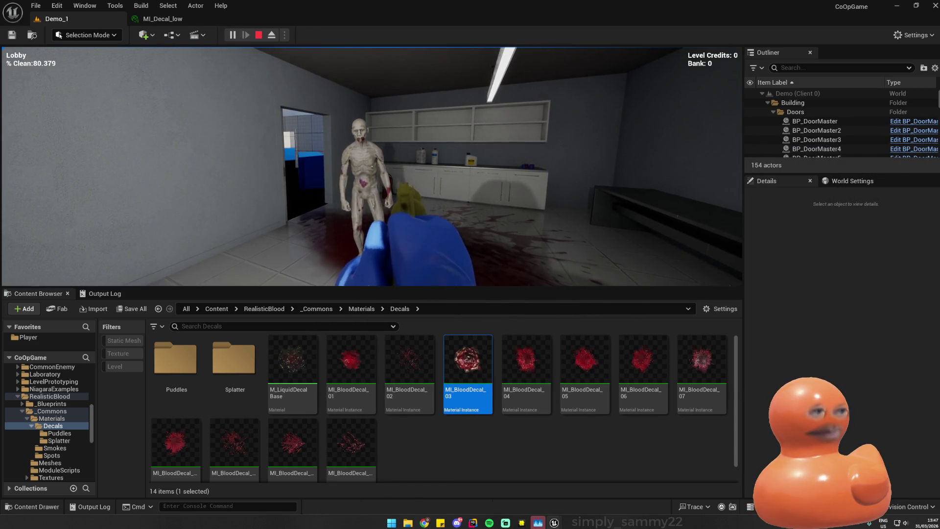
key(super)
key(super)
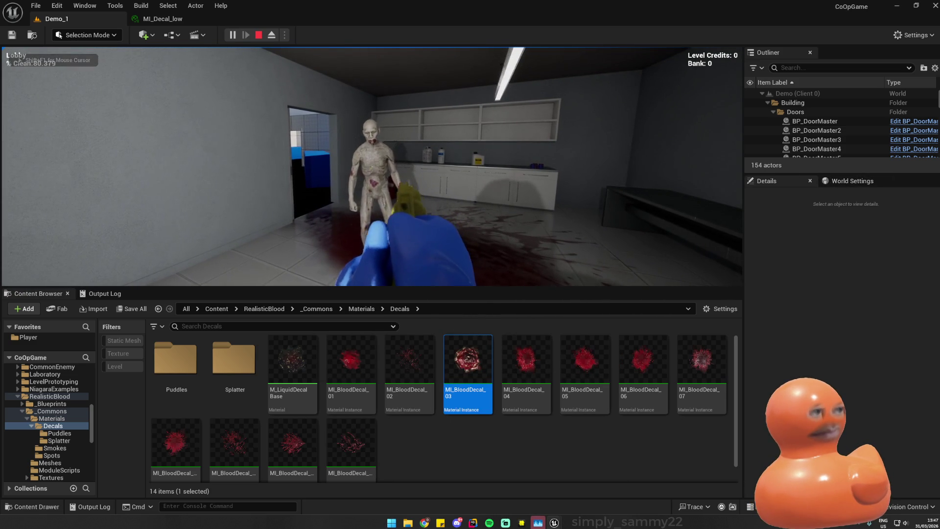
click(372, 167)
key(w)
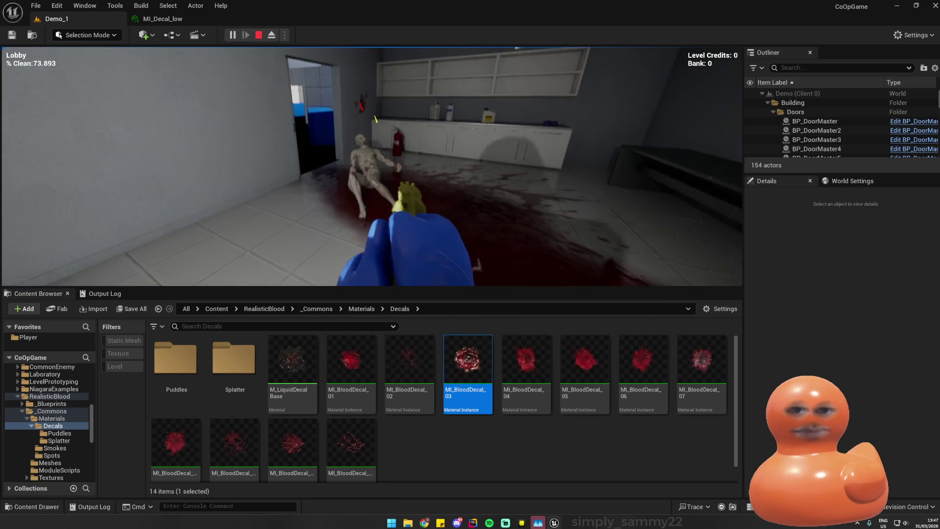
click(372, 166)
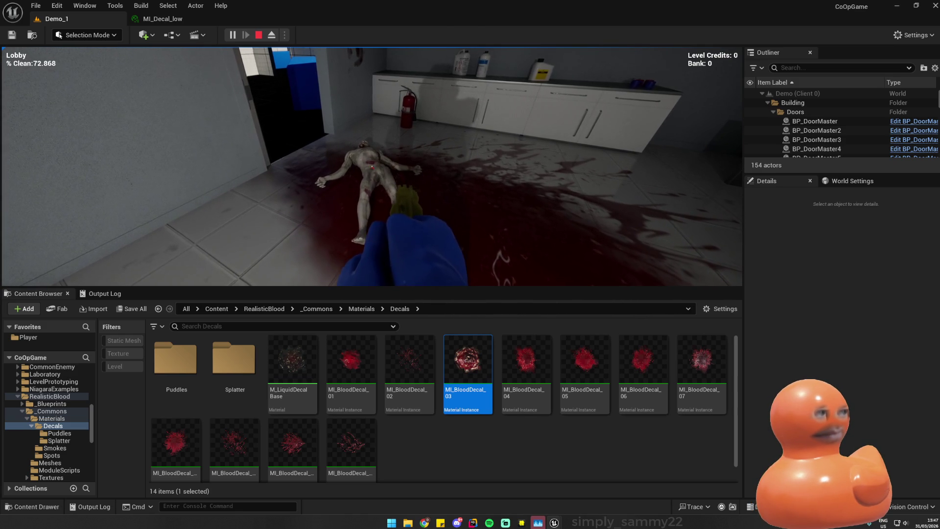
key(Escape)
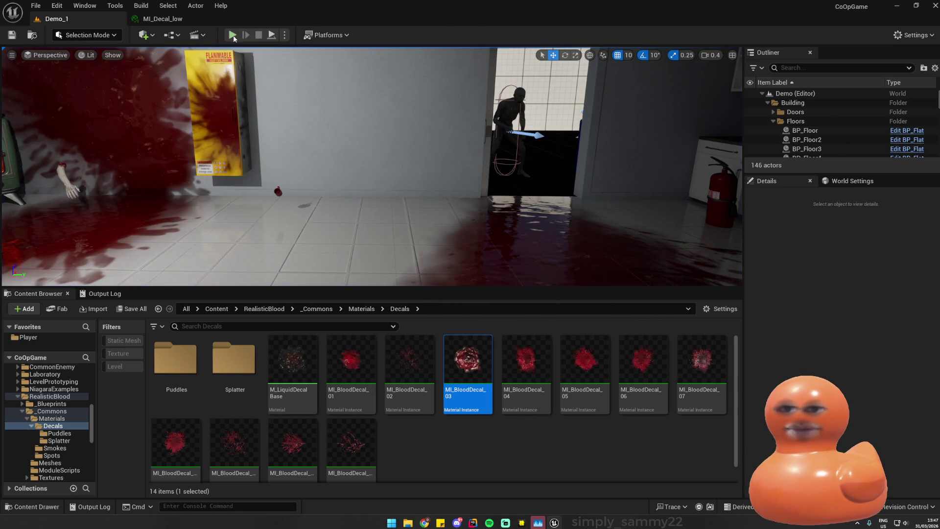
- Launch another session with Alt+P, end it, and start Demo_1 playing again
key(alt+p)
key(super)
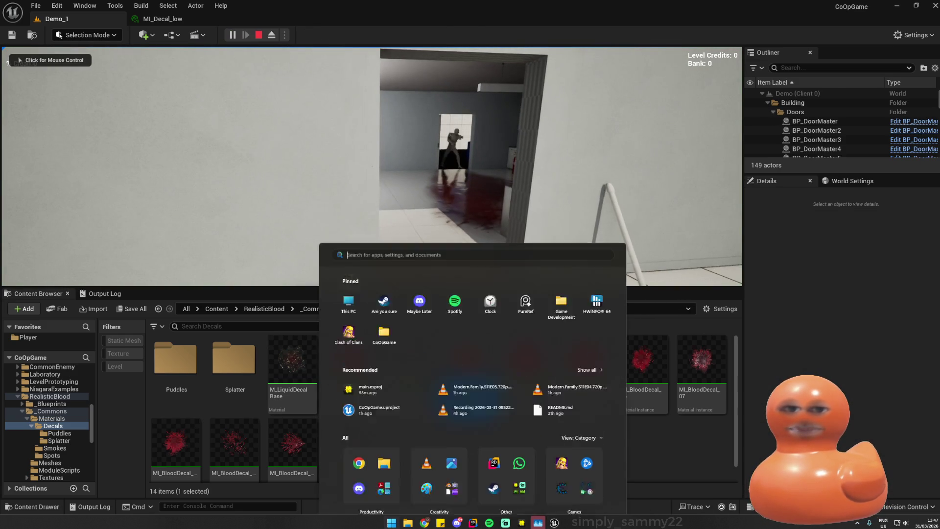
key(super)
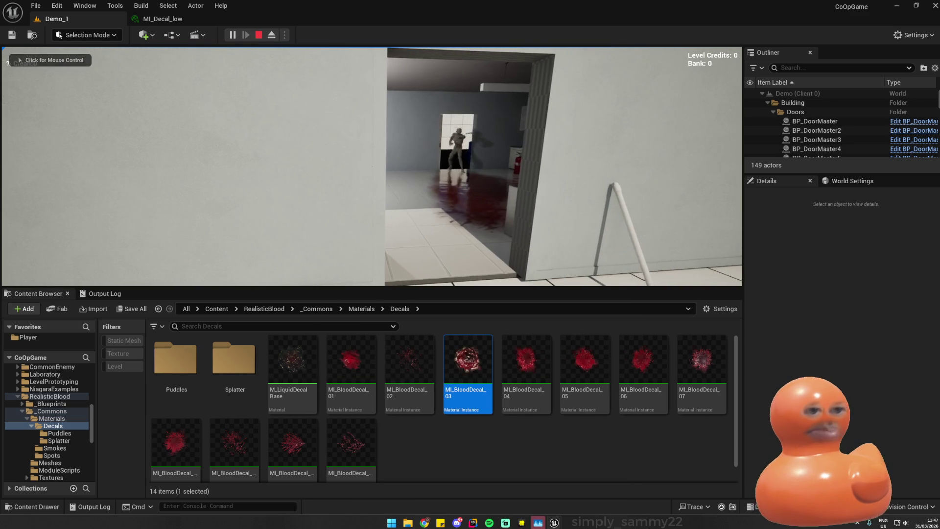
key(super)
key(super)
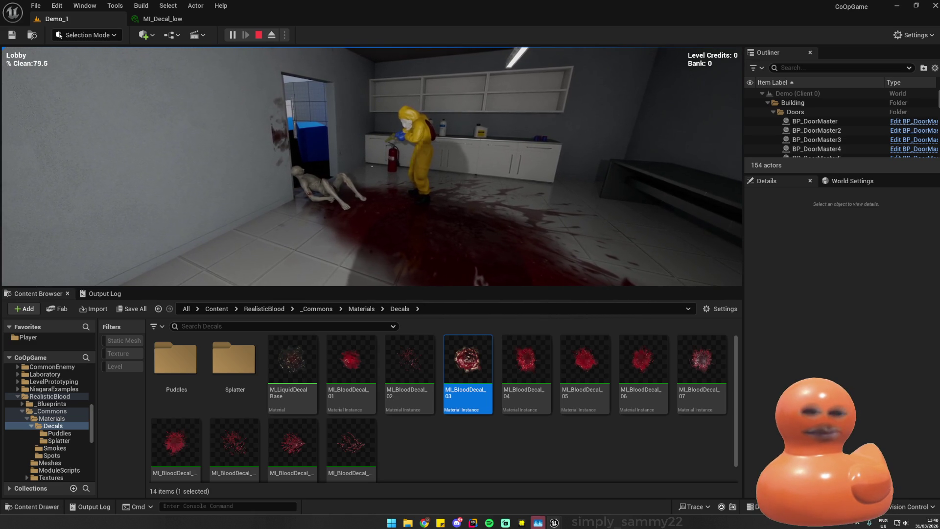
key(Escape)
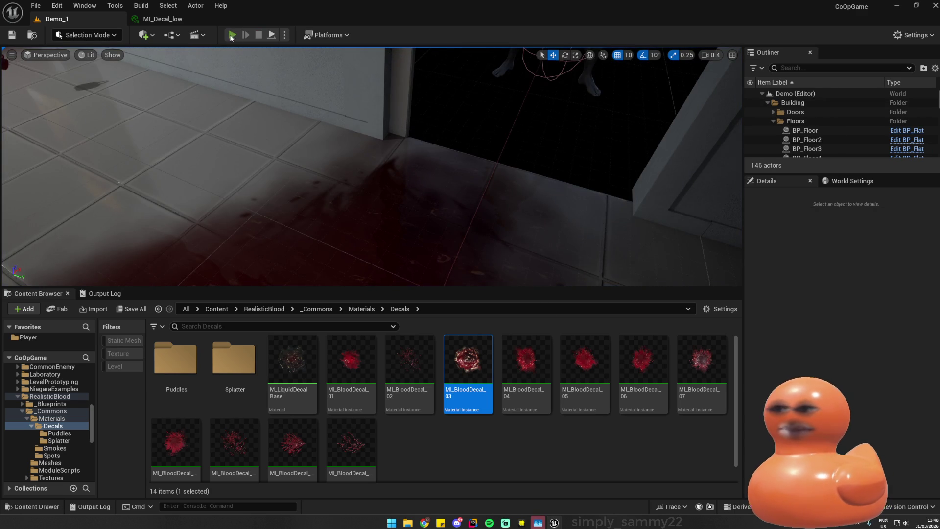
click(232, 35)
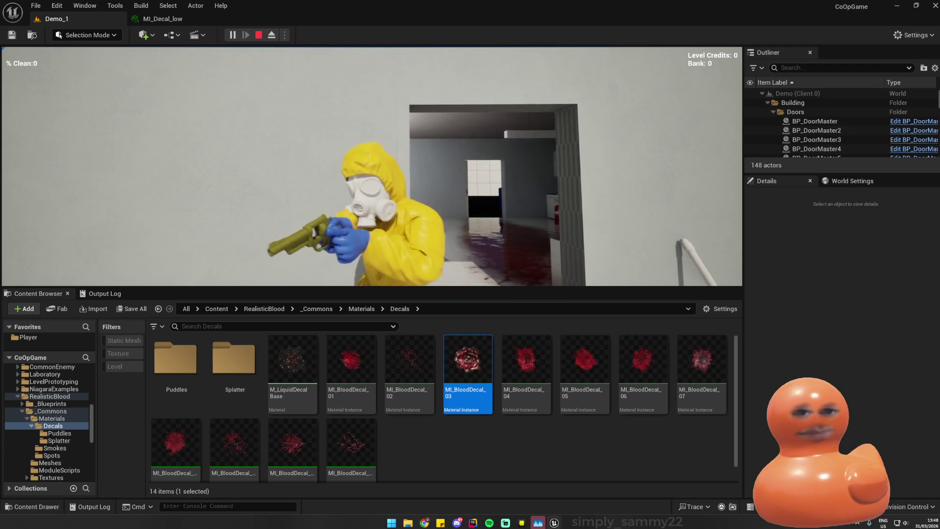
key(Escape)
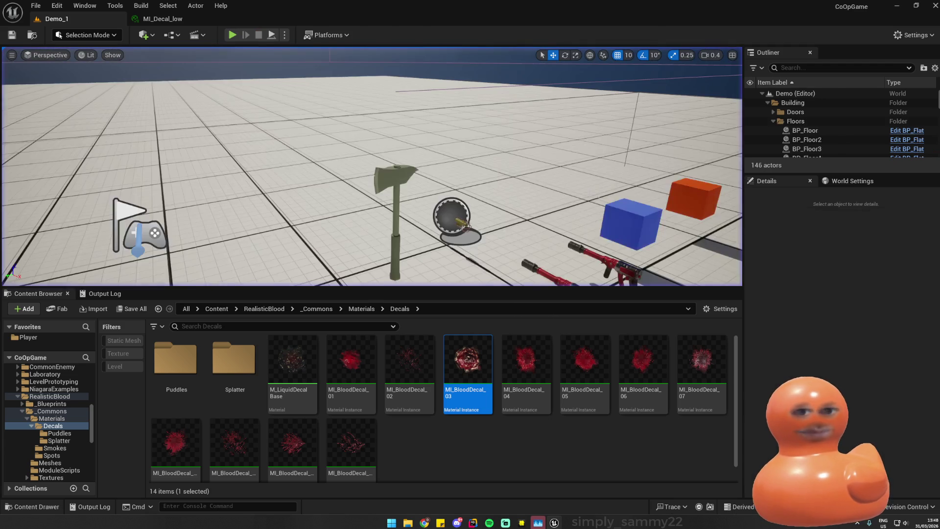
- Glance at MI_Decal_low, then frame the door and select PlayerStart in Demo_1
click(162, 19)
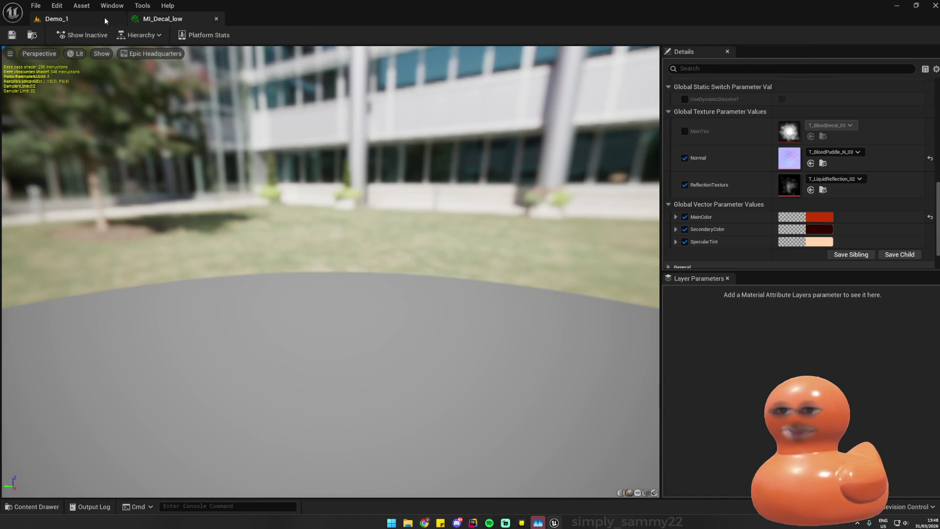
click(105, 20)
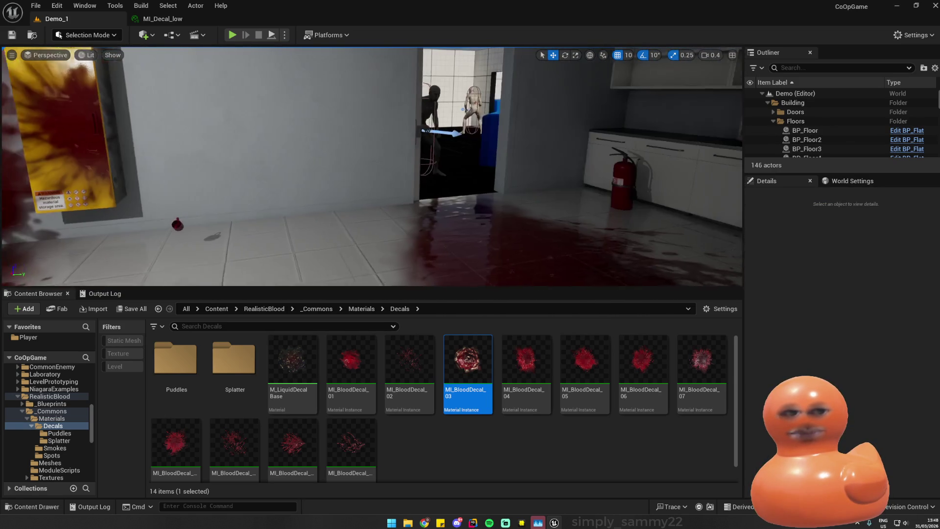
drag(201, 94, 200, 93)
click(284, 35)
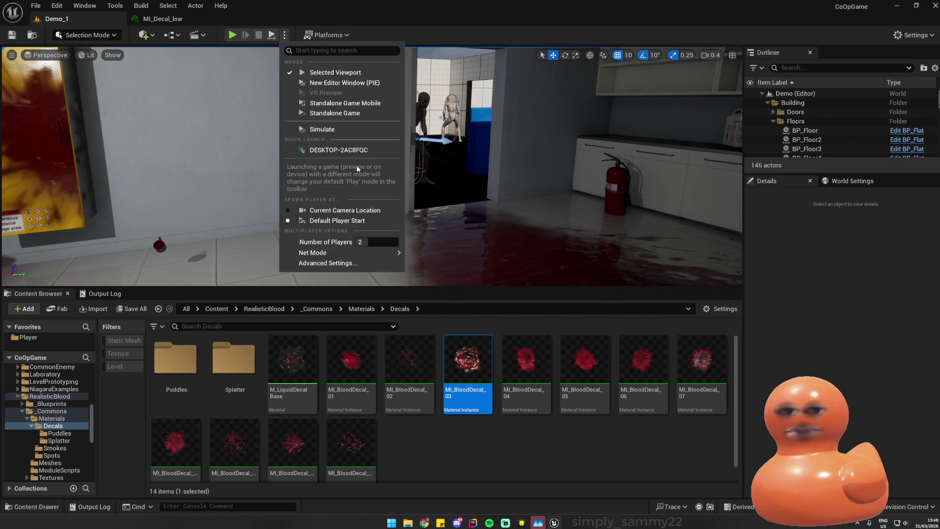
right_click(529, 178)
key(f)
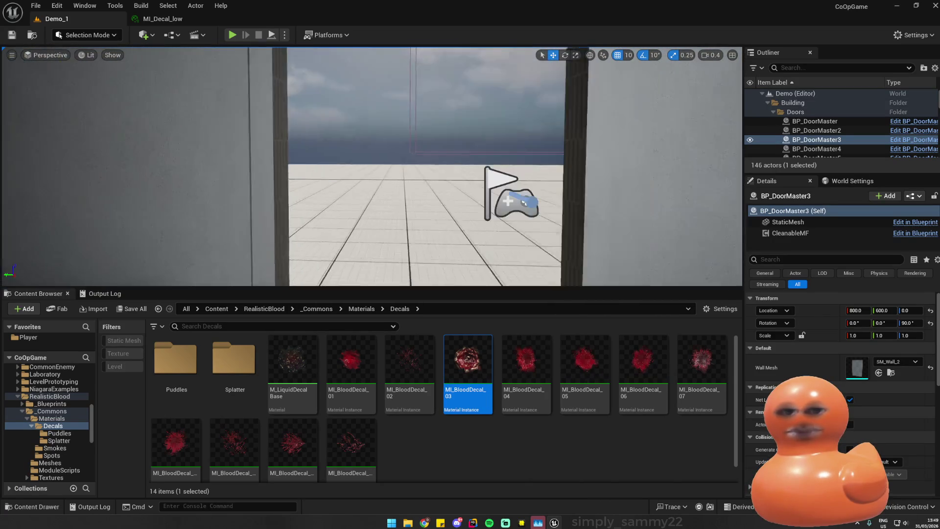
click(418, 188)
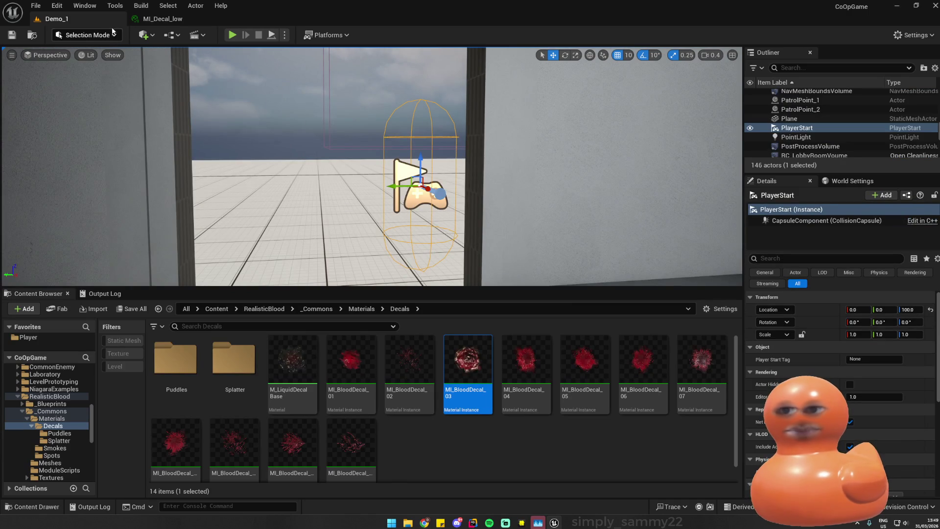
- Browse Content > _Main > Blueprints > Player and open BP_Player
click(45, 337)
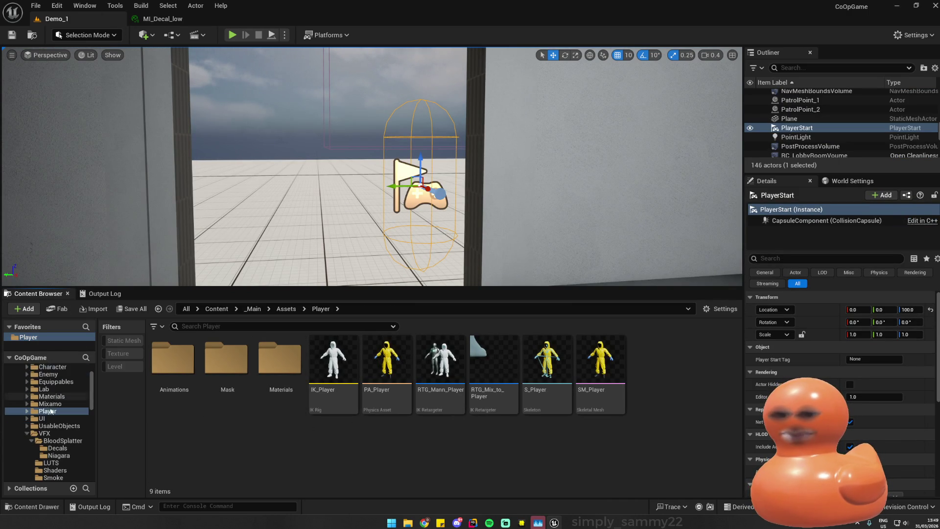
scroll(25, 387, up, 2)
click(31, 377)
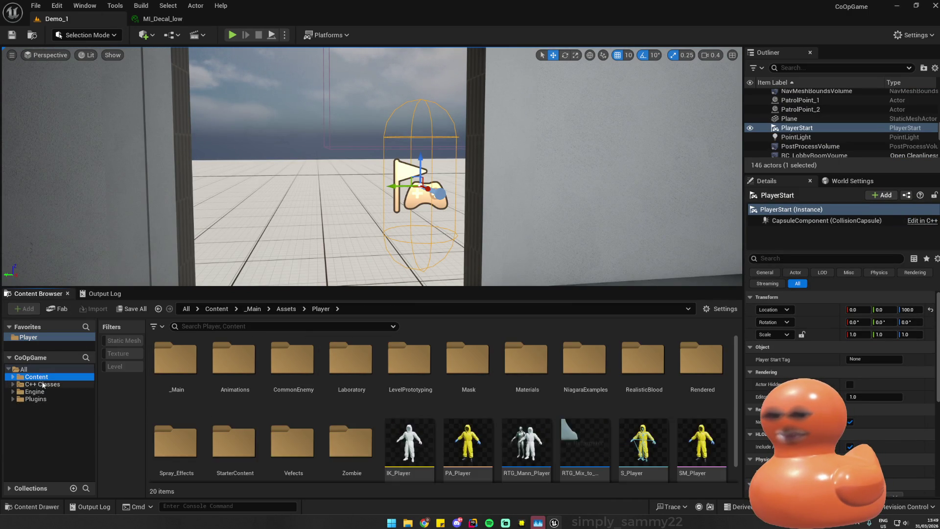
double_click(174, 376)
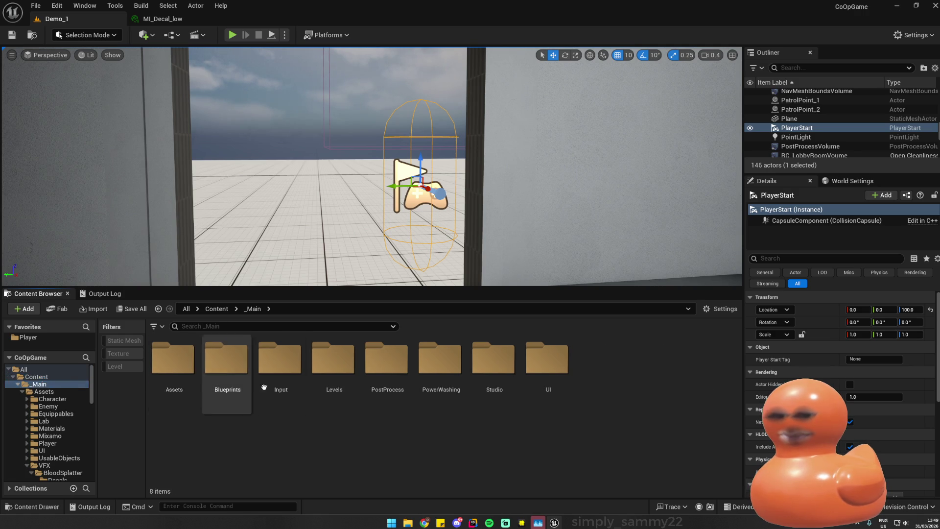
double_click(226, 375)
double_click(441, 362)
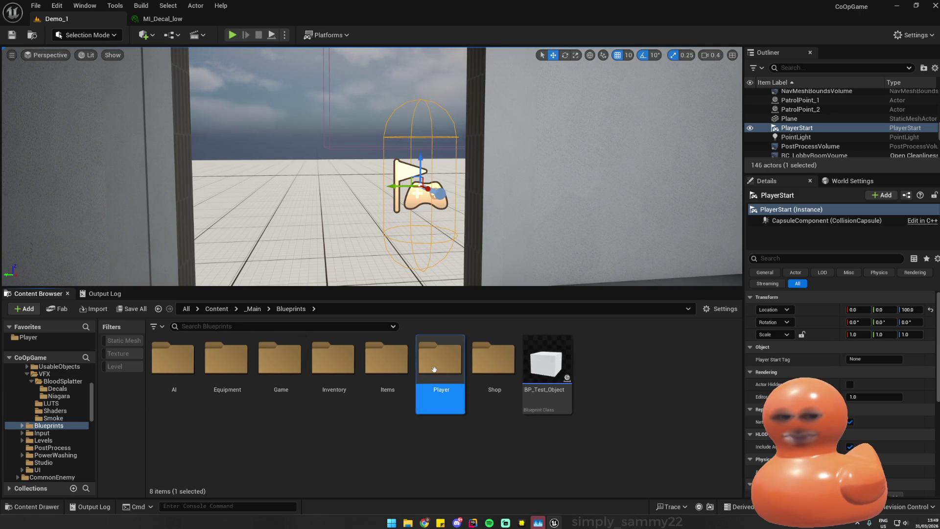
click(237, 386)
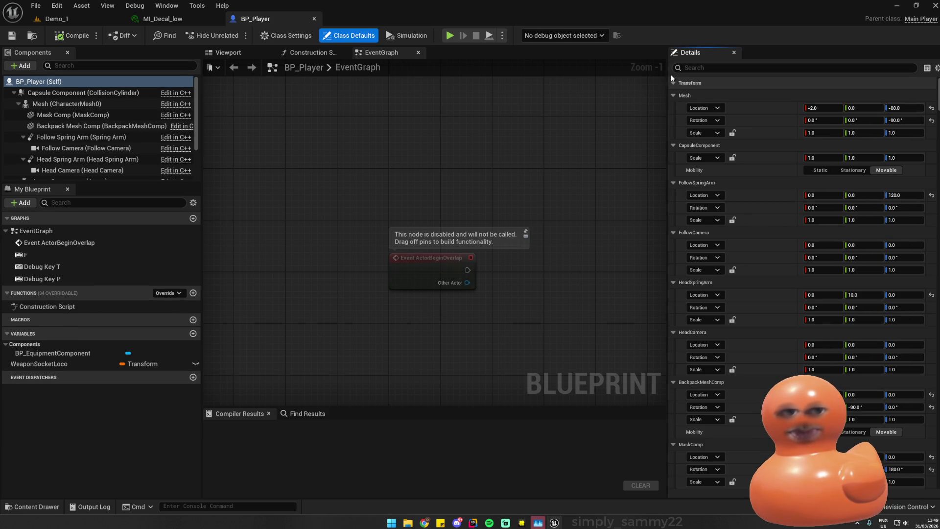
- In the blueprint viewport, select Mask Comp and set grid snapping to 1
click(229, 53)
click(67, 104)
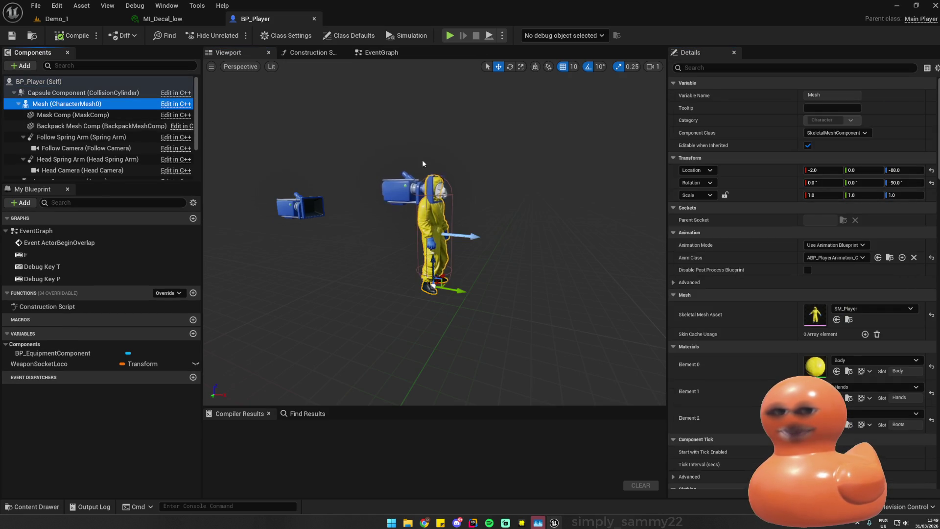
mouse_move(430, 235)
mouse_down()
mouse_move(431, 186)
mouse_move(421, 205)
mouse_move(440, 220)
mouse_move(406, 210)
mouse_move(353, 215)
mouse_move(387, 218)
mouse_up()
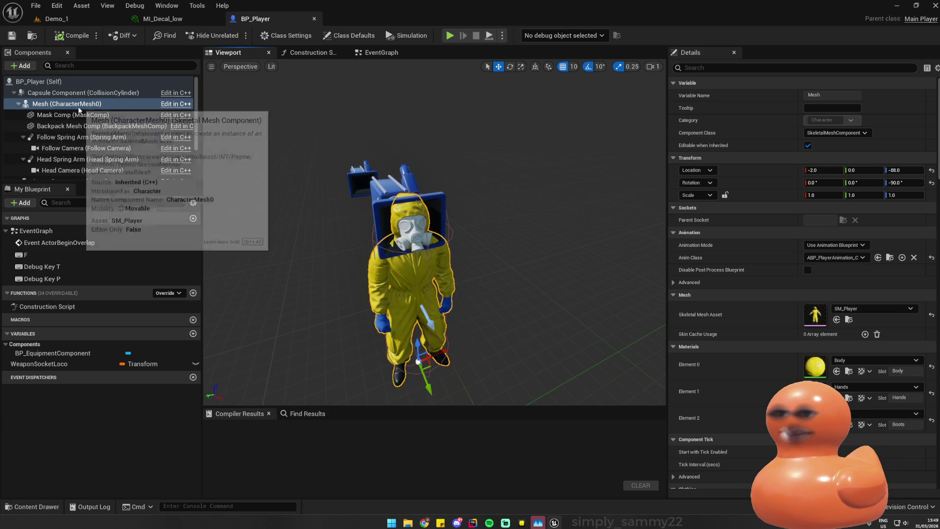
scroll(77, 122, down, 2)
scroll(77, 122, up, 2)
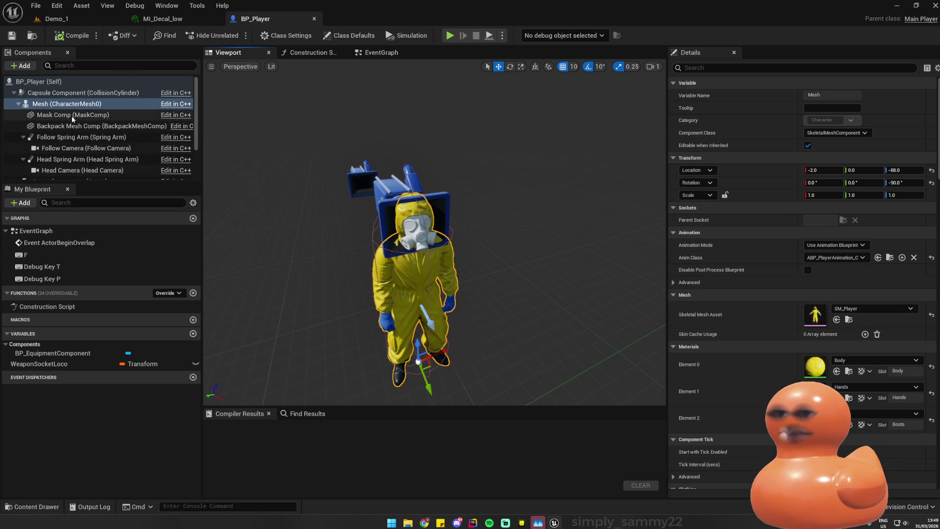
click(77, 115)
drag(431, 220, 396, 210)
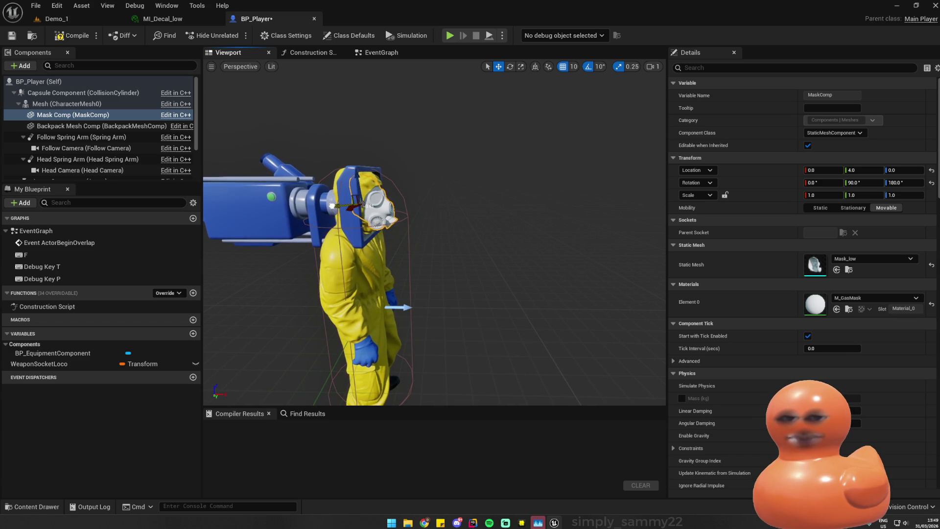
click(573, 66)
click(583, 89)
scroll(348, 185, up, 5)
mouse_move(411, 193)
mouse_down()
mouse_move(470, 201)
mouse_move(425, 198)
mouse_up()
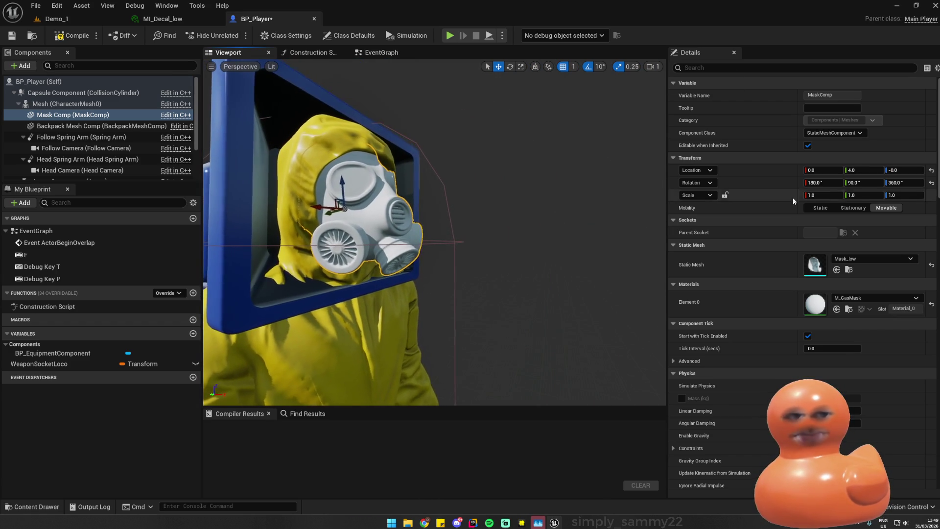
- Nudge the mask's Location through X 4, Y -1 and Y 1, settling on X 3.0, Z 0
drag(826, 171, 852, 170)
mouse_move(426, 199)
mouse_down()
mouse_move(470, 198)
mouse_move(485, 225)
mouse_up()
key(f)
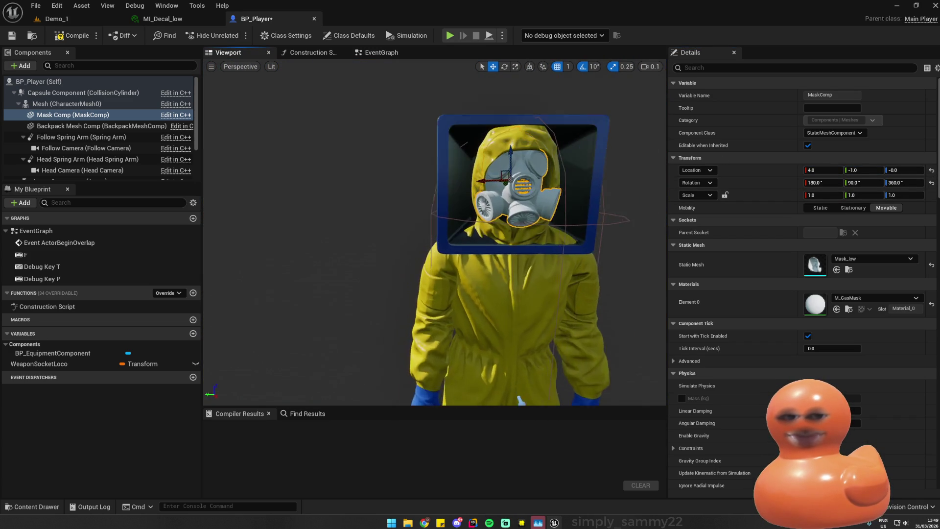
drag(470, 225, 529, 225)
drag(864, 169, 876, 170)
drag(529, 225, 505, 225)
drag(605, 147, 524, 147)
mouse_move(431, 225)
mouse_down()
mouse_move(470, 225)
mouse_move(404, 225)
mouse_up()
drag(903, 170, 907, 168)
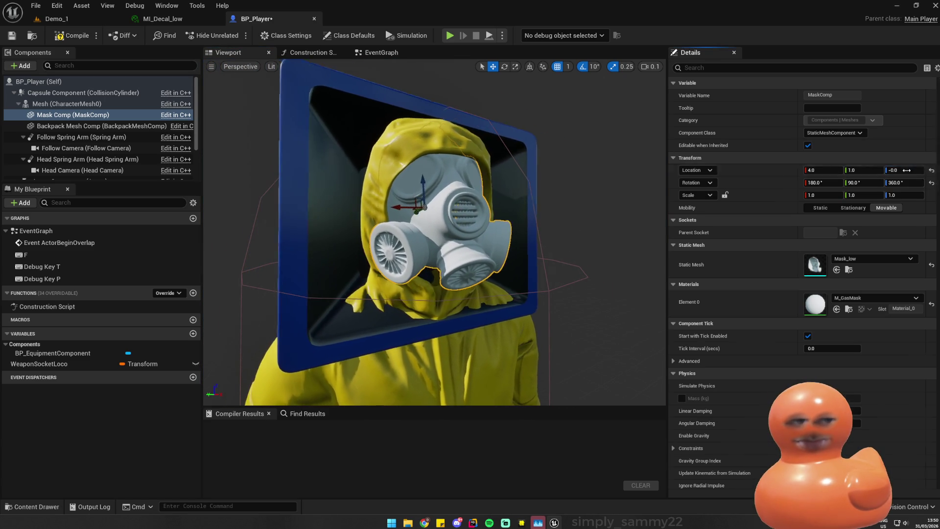
drag(828, 170, 822, 170)
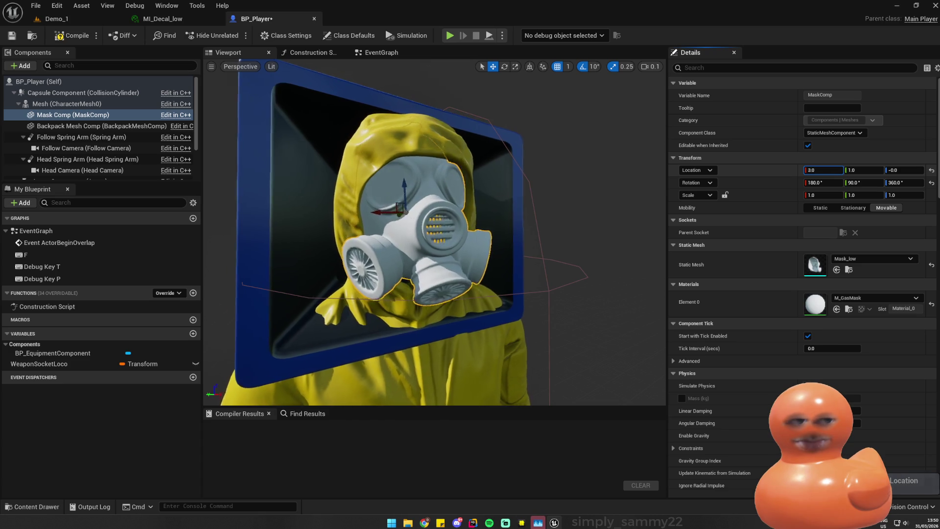
- Fine-tune the mask's Location Y so it sits at 3, 3, 0 on the hood
drag(441, 225, 387, 226)
click(867, 169)
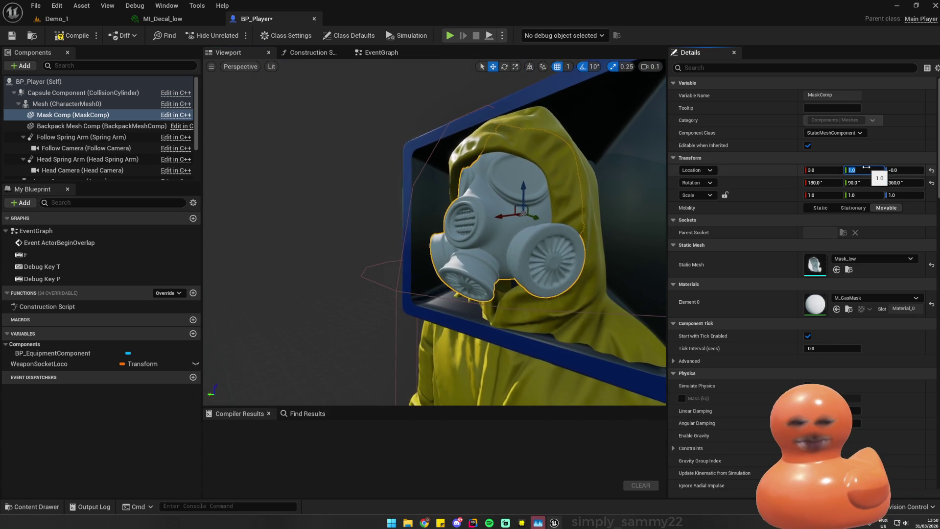
text(1)
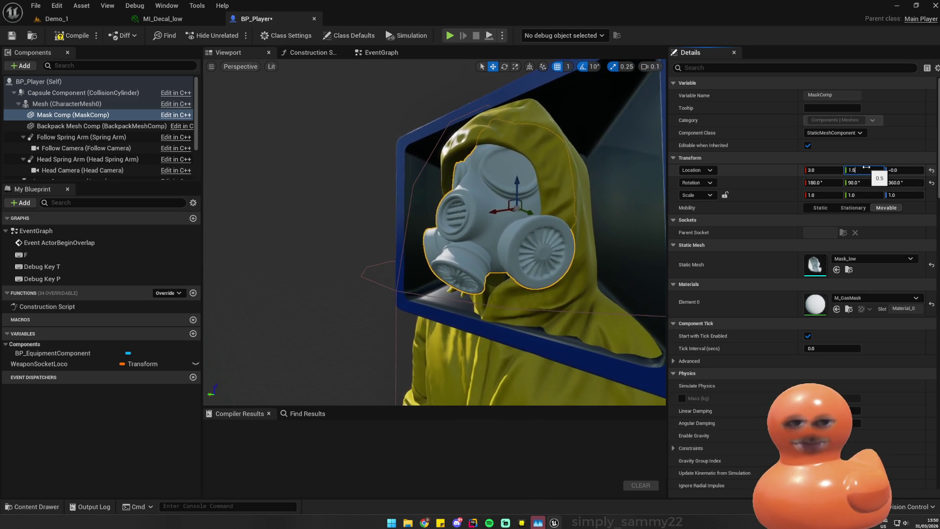
drag(866, 168, 881, 168)
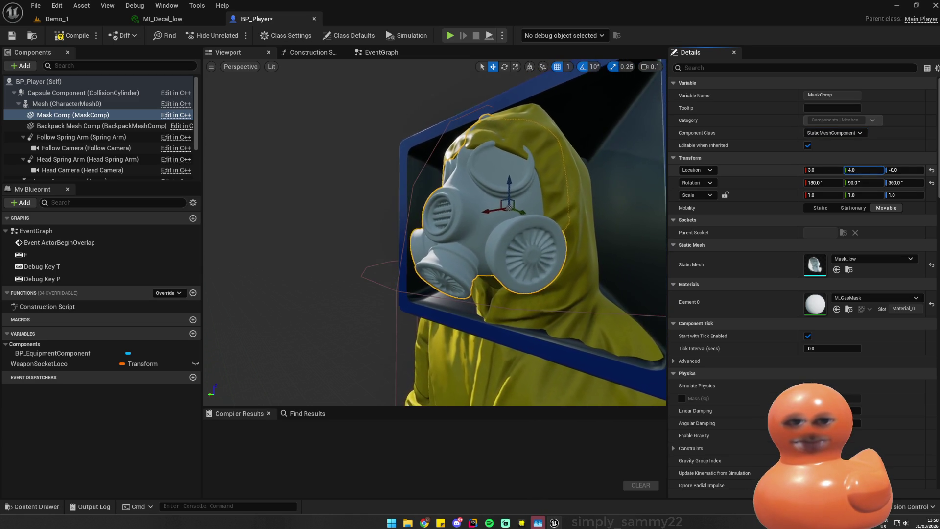
mouse_move(436, 235)
mouse_down()
mouse_move(558, 238)
mouse_move(527, 239)
mouse_move(524, 205)
mouse_move(524, 230)
mouse_move(521, 215)
mouse_move(578, 218)
mouse_up()
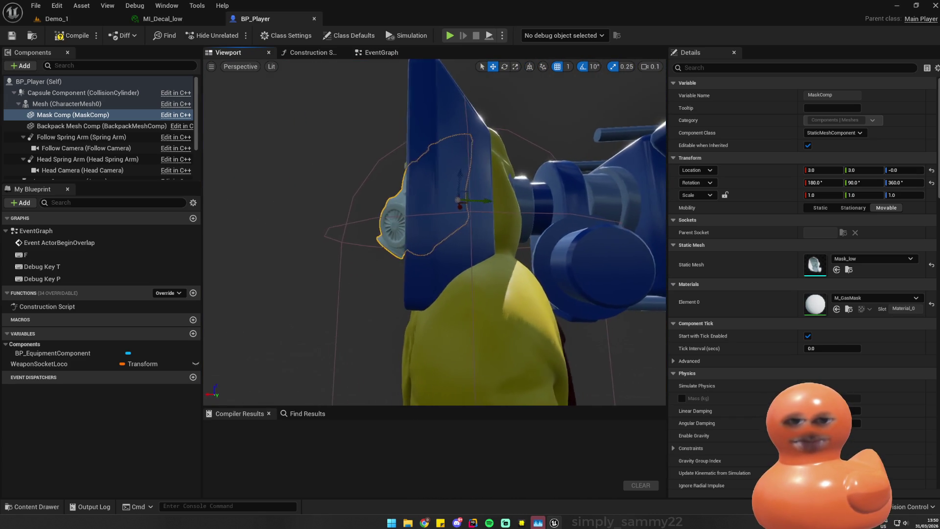
drag(372, 78, 311, 78)
- Compile BP_Player and start a Demo_1 play test to check the mask
click(73, 36)
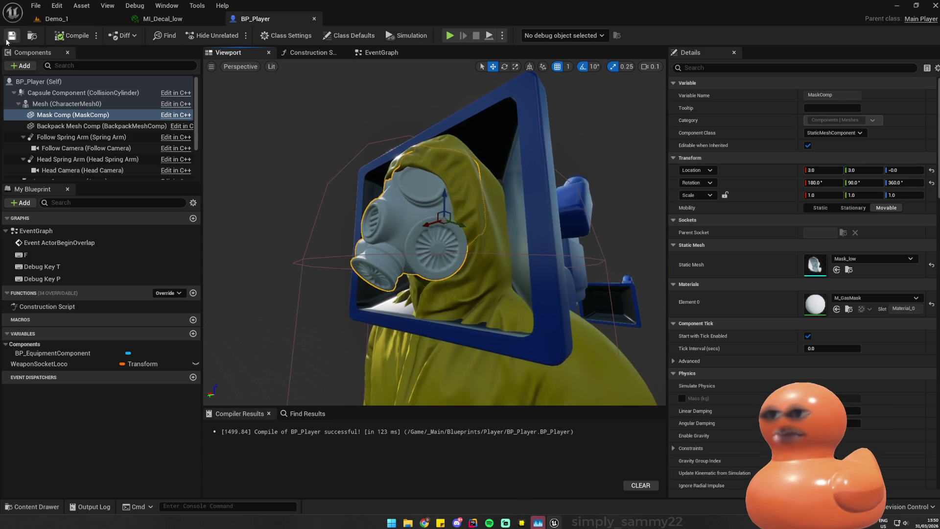
click(74, 20)
click(232, 35)
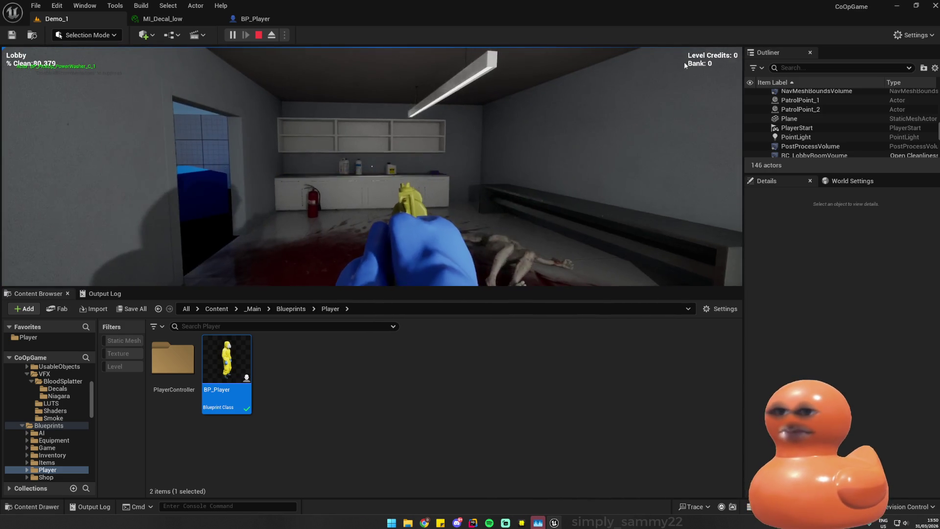
key(Escape)
click(285, 35)
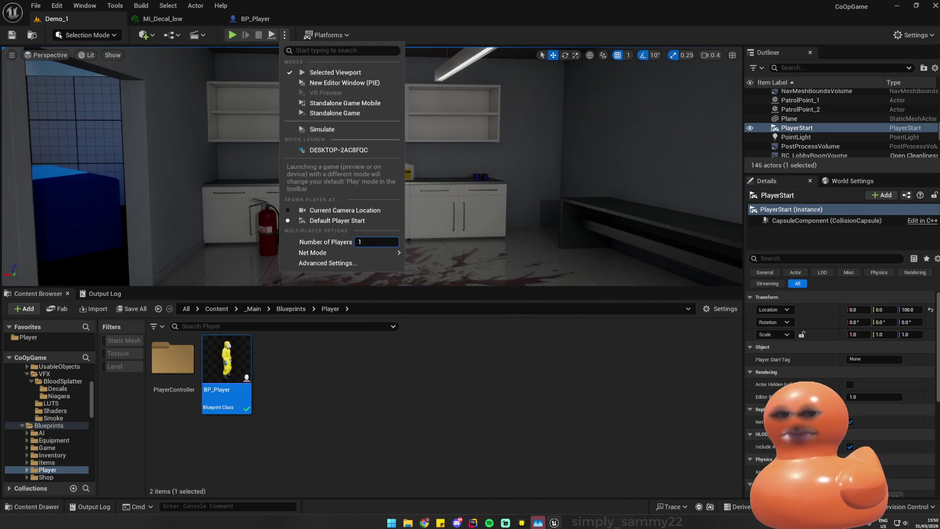
drag(406, 242, 386, 239)
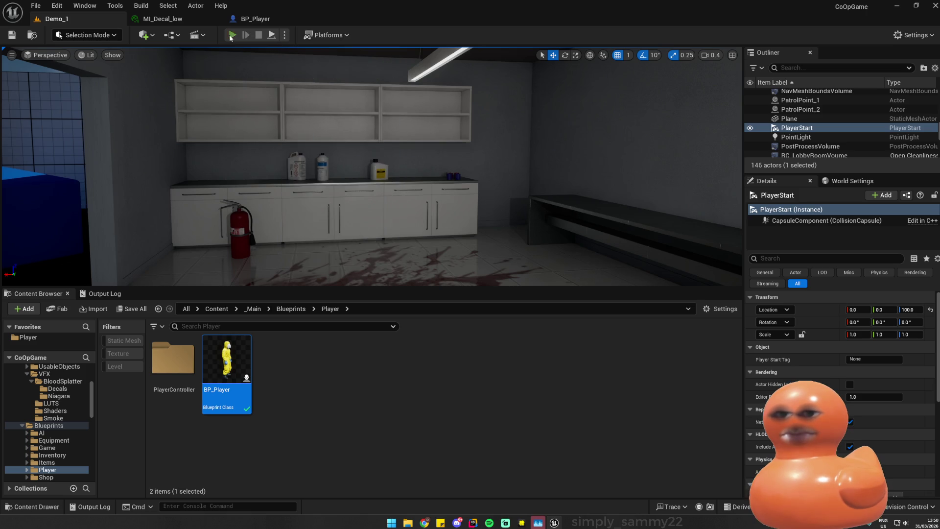
click(232, 35)
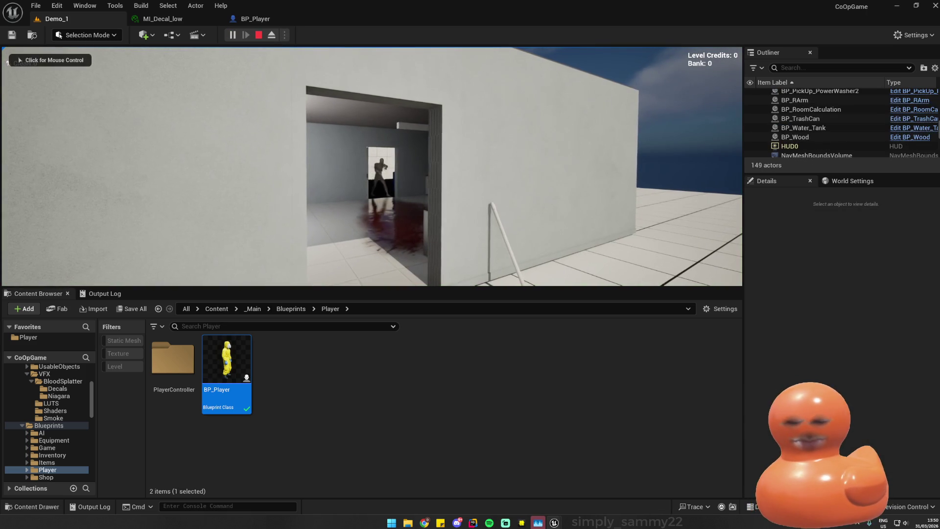
click(711, 203)
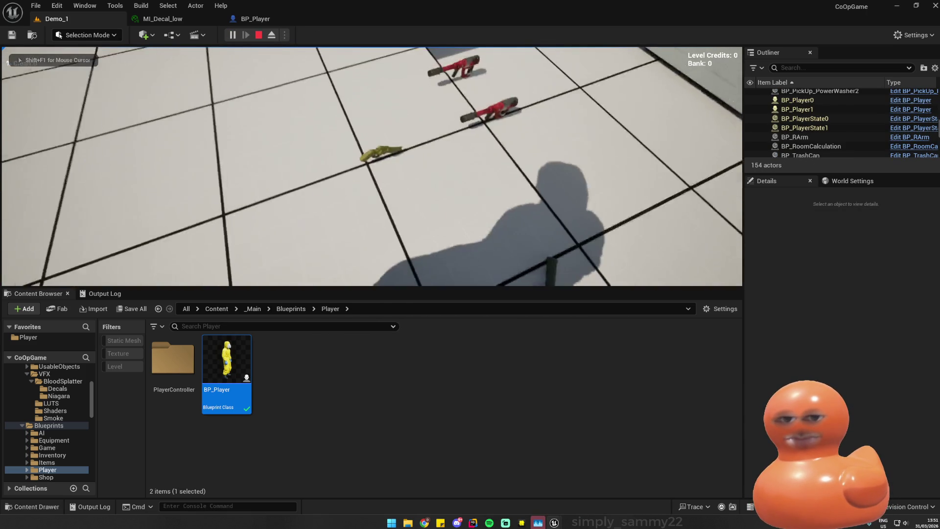
key(e)
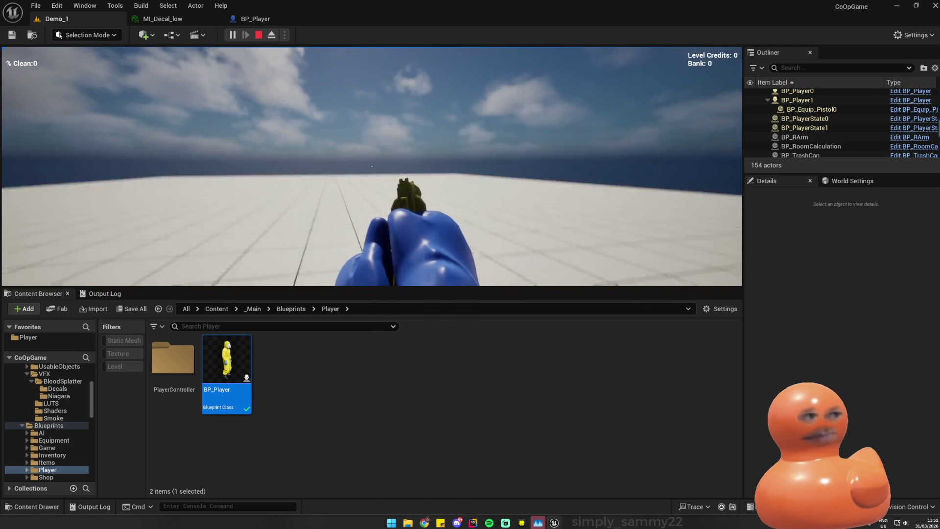
key(Escape)
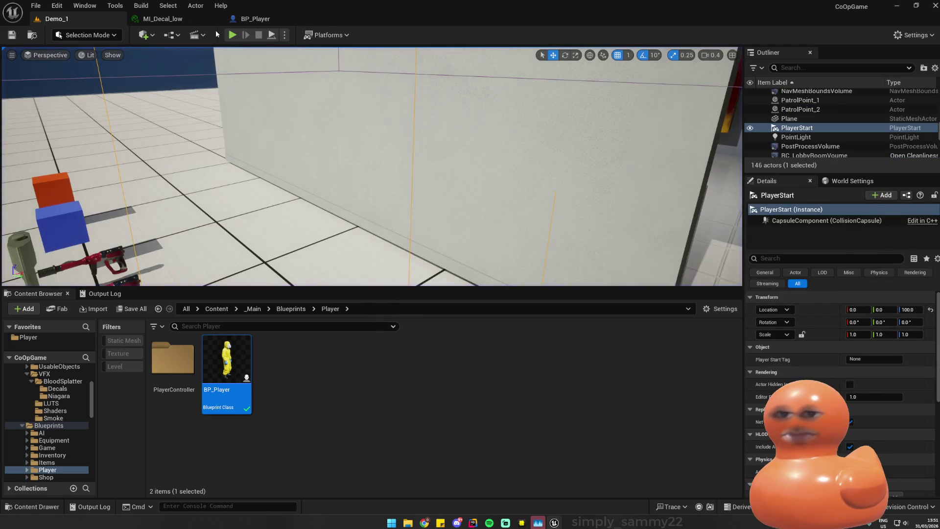
- In BP_Player, try Mask Comp Location Y 10, then undo it
click(255, 18)
click(161, 19)
click(272, 18)
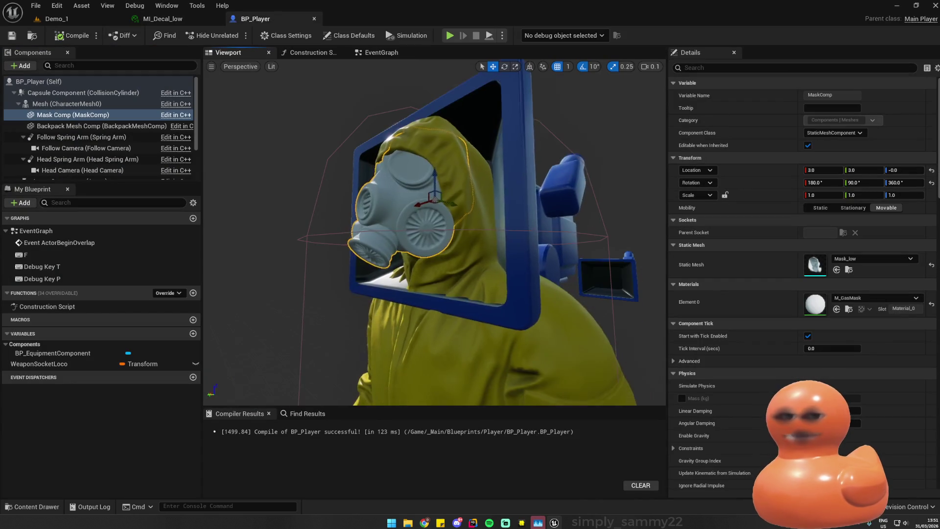
click(864, 170)
text(10)
key(Return)
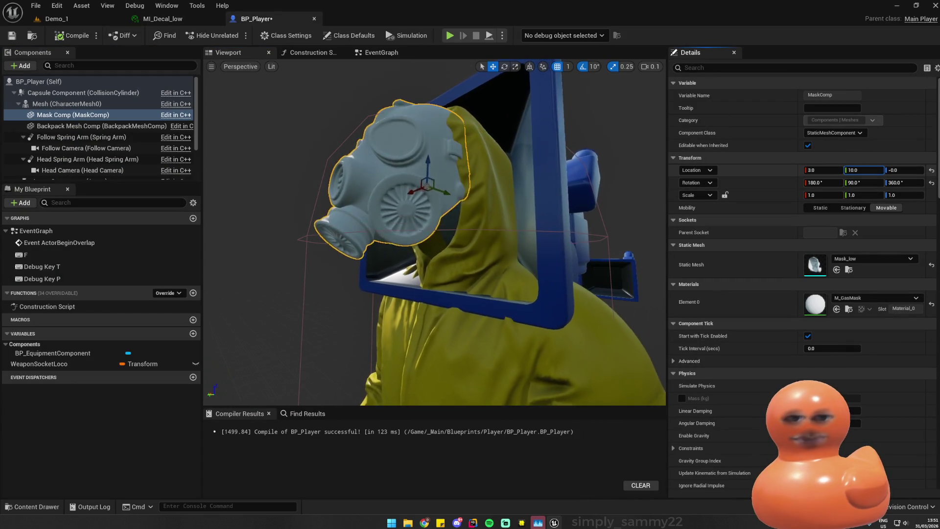
key(ctrl+z)
mouse_move(499, 119)
mouse_down()
mouse_move(483, 147)
mouse_move(417, 126)
mouse_up()
- Adjust the mask's Location X, save BP_Player, and return to Demo_1
drag(833, 168, 866, 170)
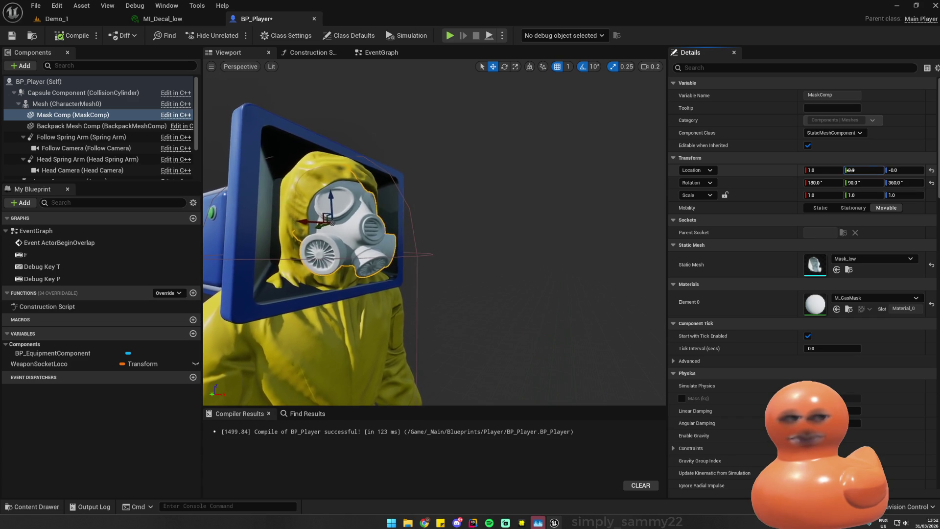
drag(441, 235, 656, 241)
key(ctrl+s)
click(57, 19)
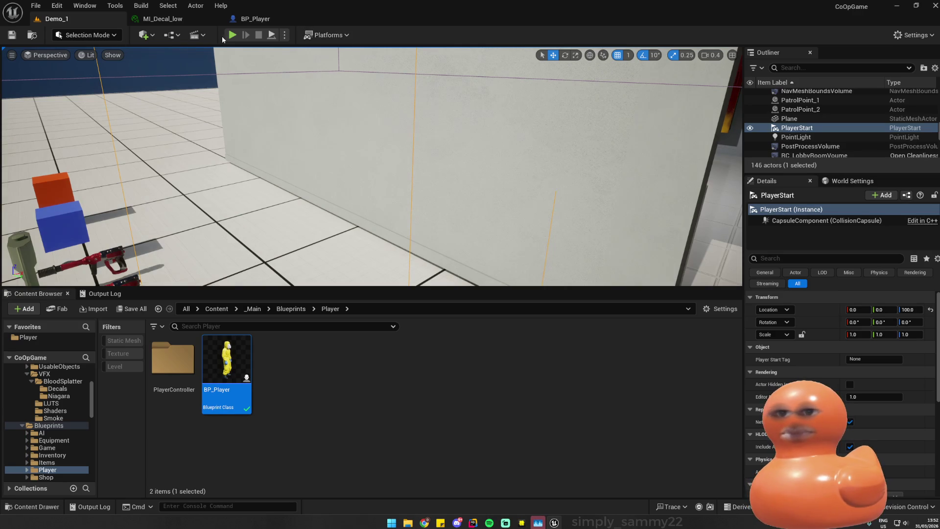
click(232, 35)
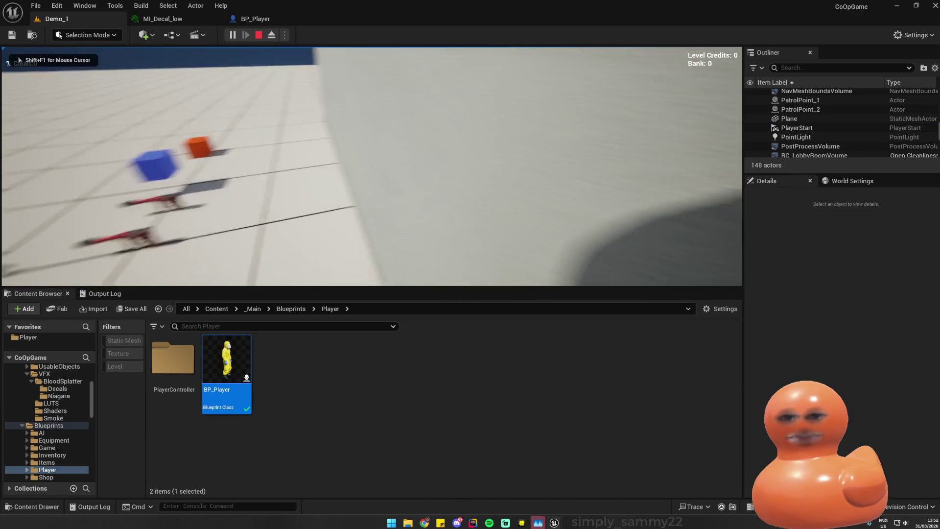
key(super)
click(372, 166)
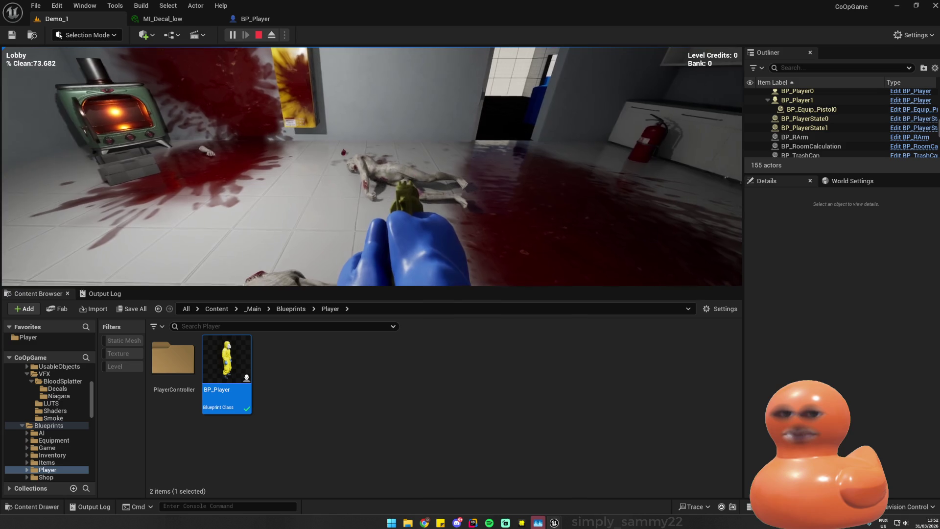
key(Escape)
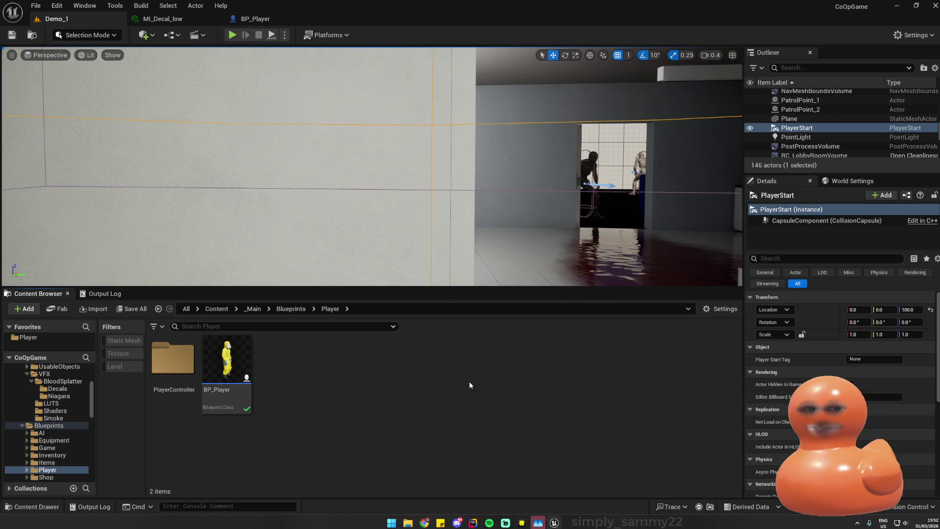
mouse_move(540, 525)
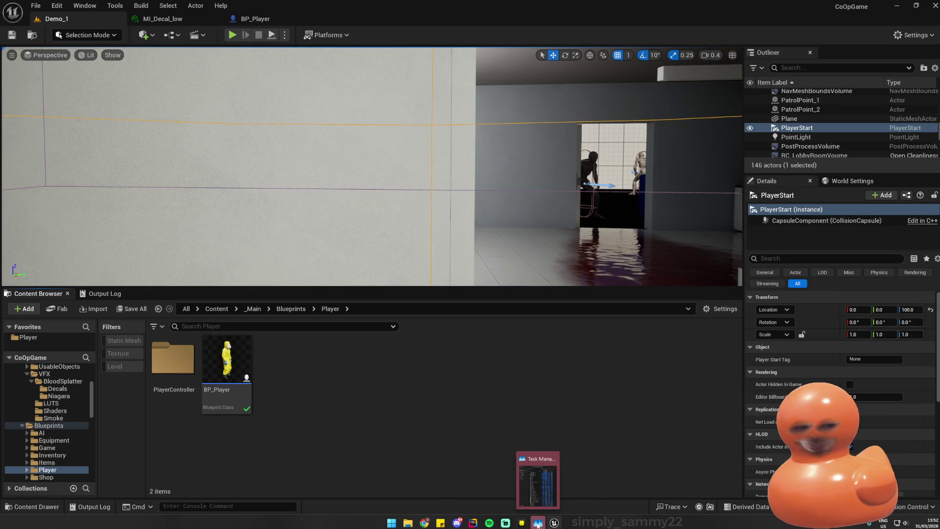
click(475, 524)
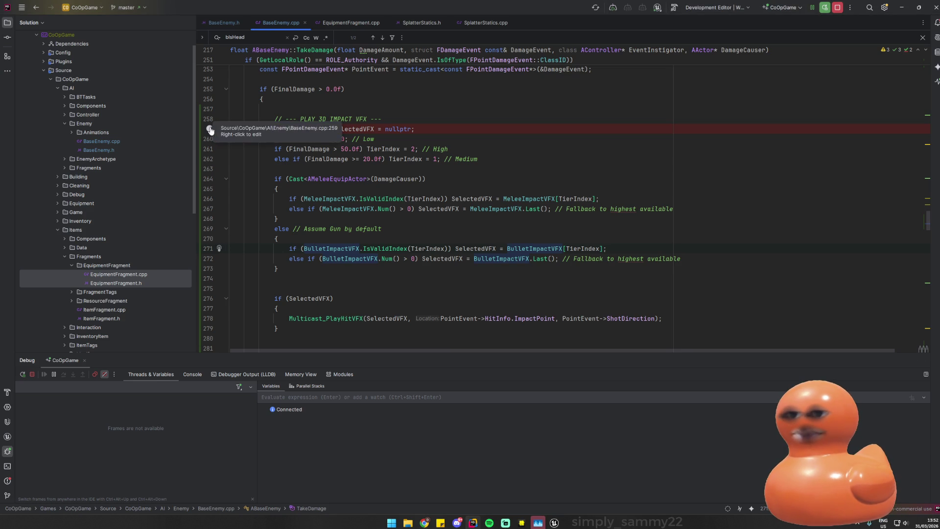
click(114, 149)
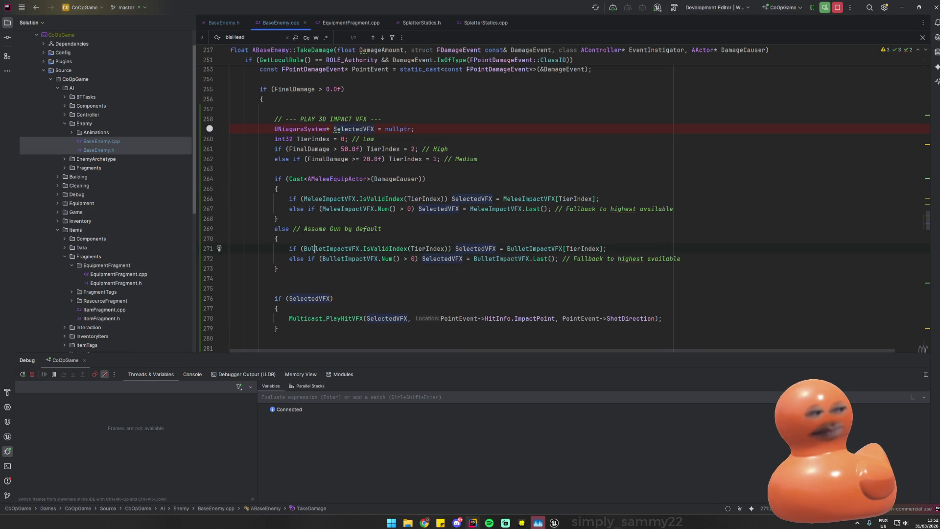
click(343, 249)
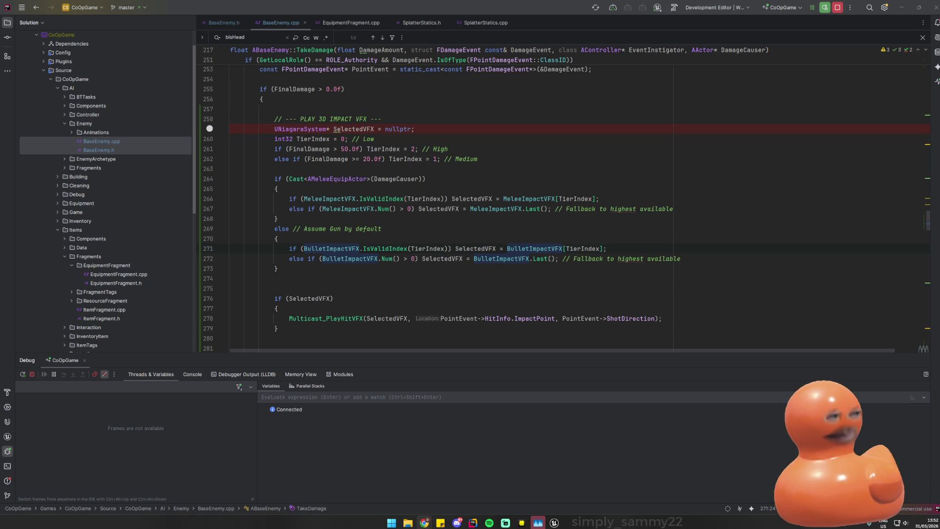
key(alt+Tab)
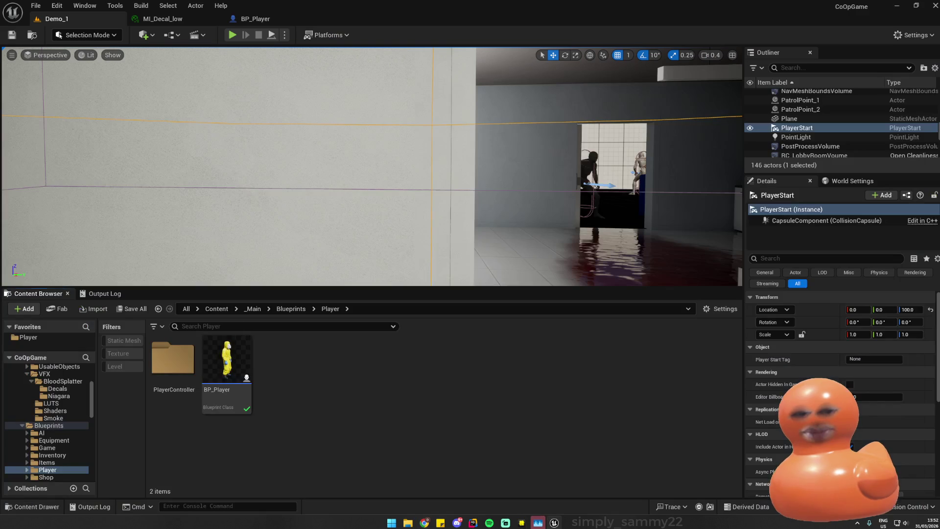
- Play Demo_1, pick up the axe, swing it twice at the zombie, then stop
click(232, 34)
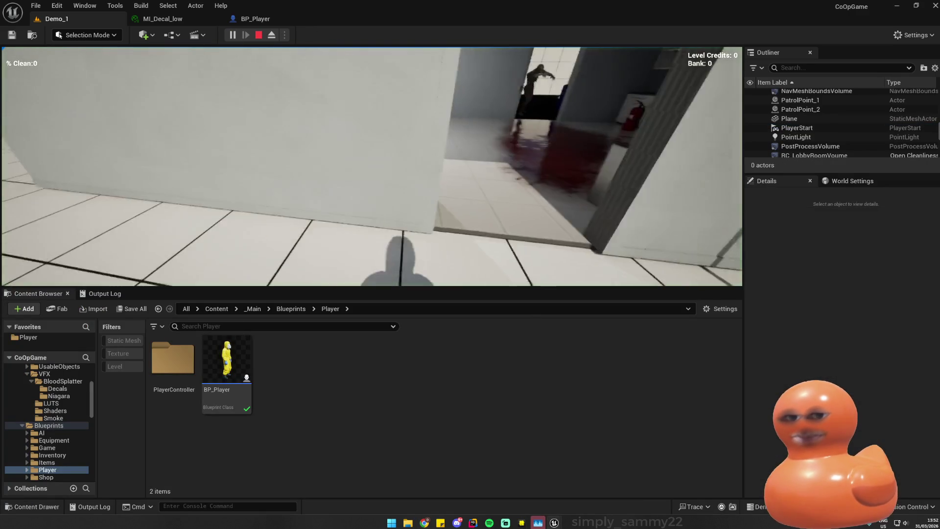
key(super)
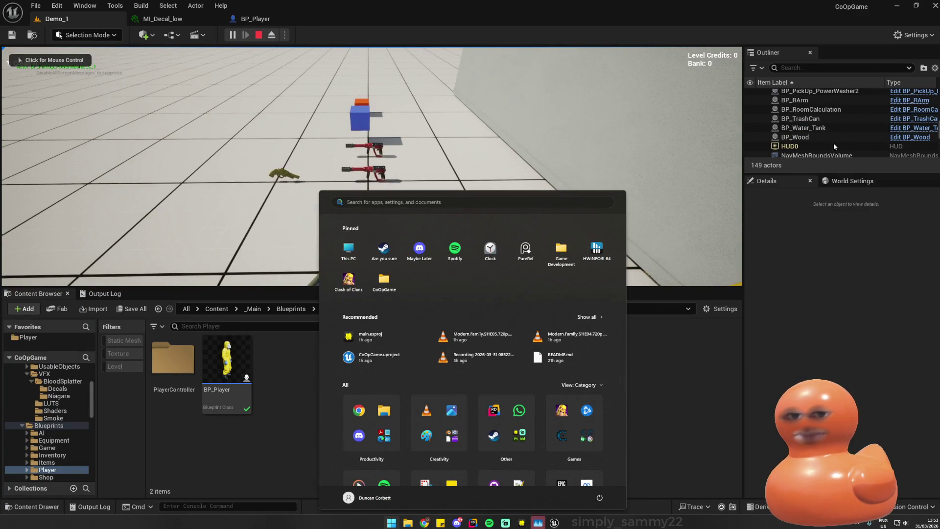
click(372, 167)
key(e)
key(w)
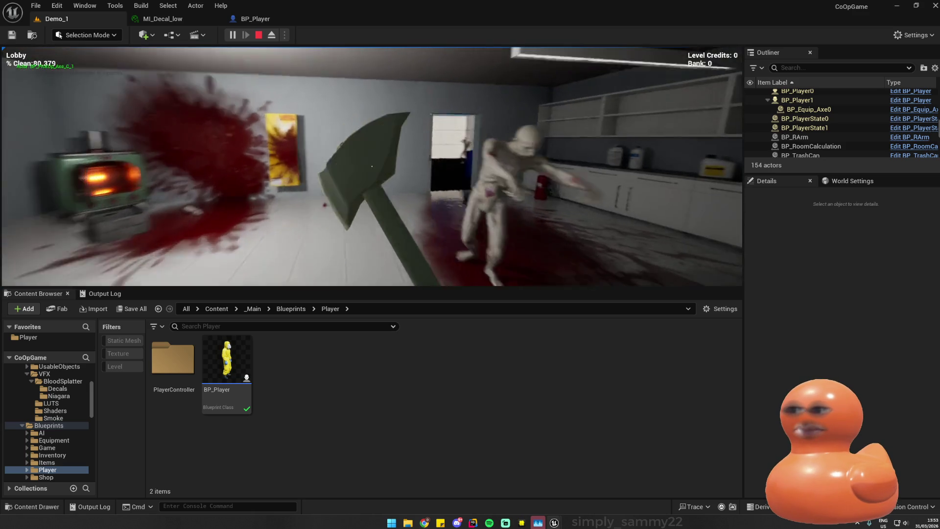
click(372, 166)
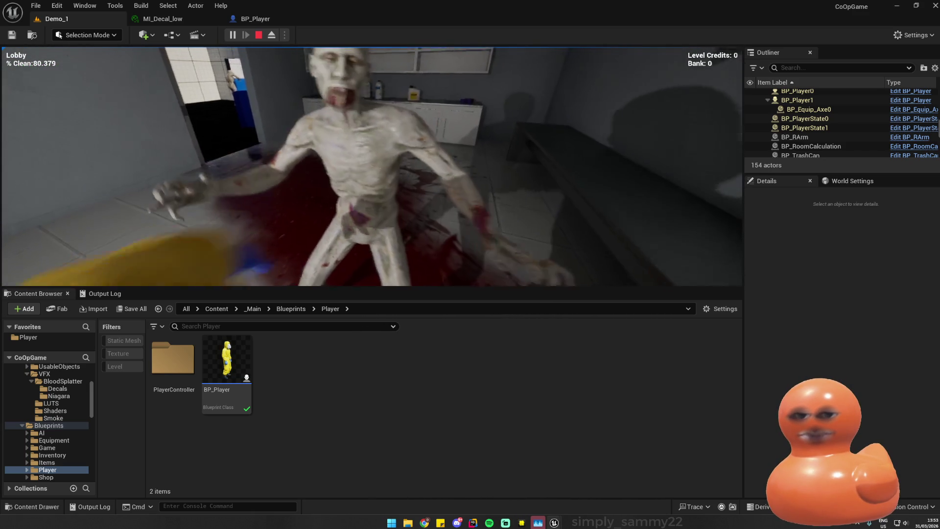
click(372, 167)
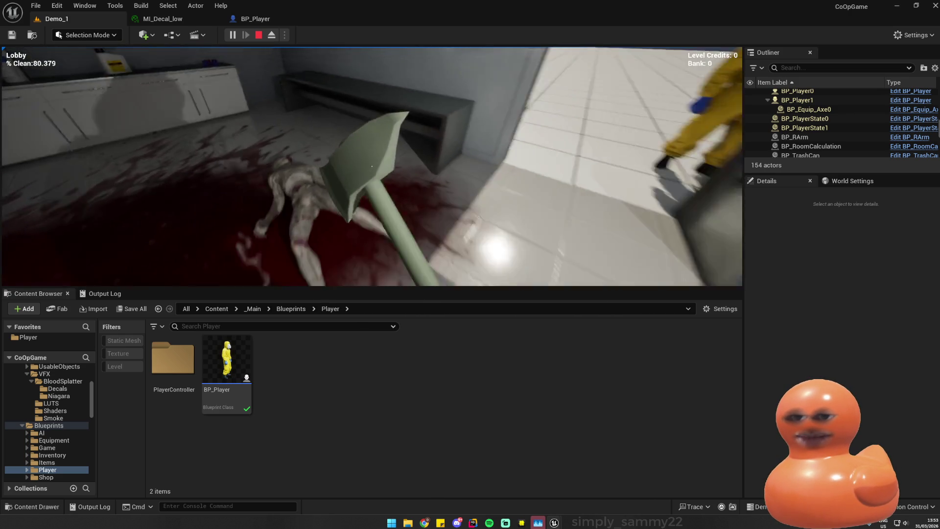
key(Escape)
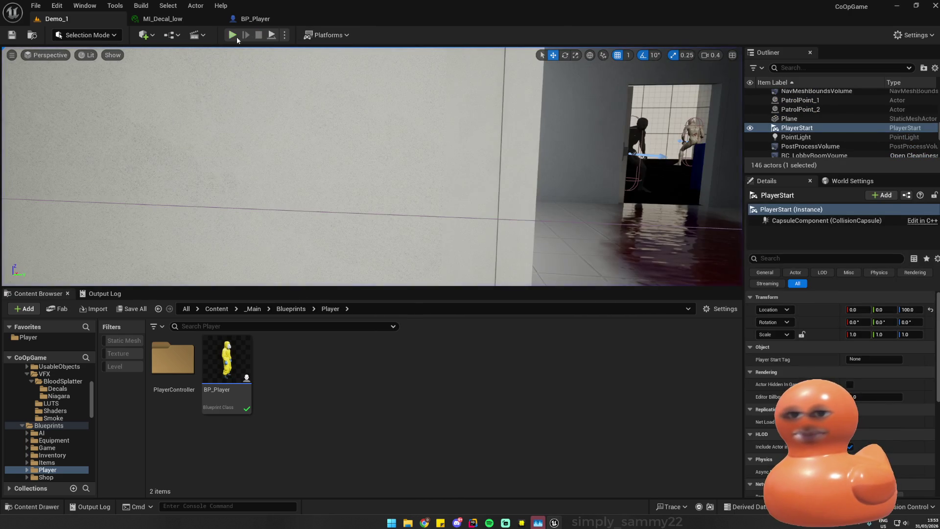
- Run one more brief session, then switch to Rider near the VFX playback call
key(alt+p)
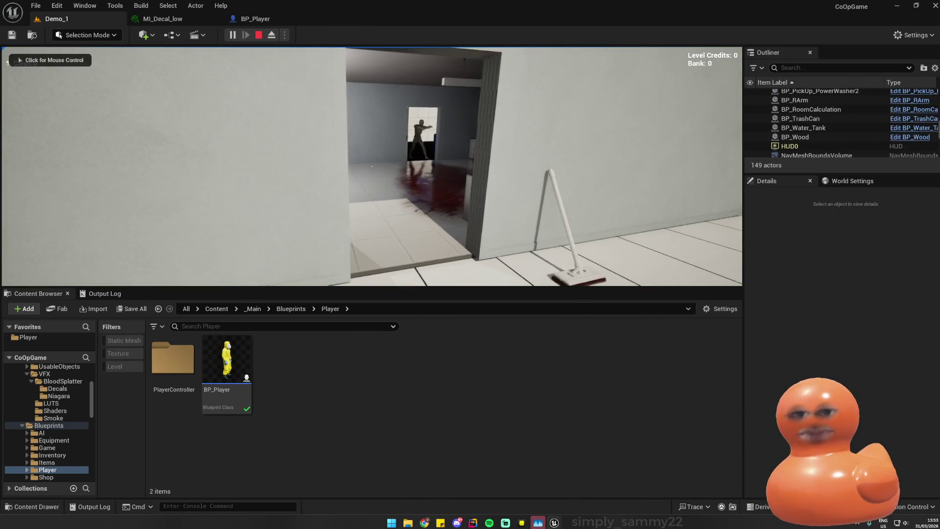
key(Escape)
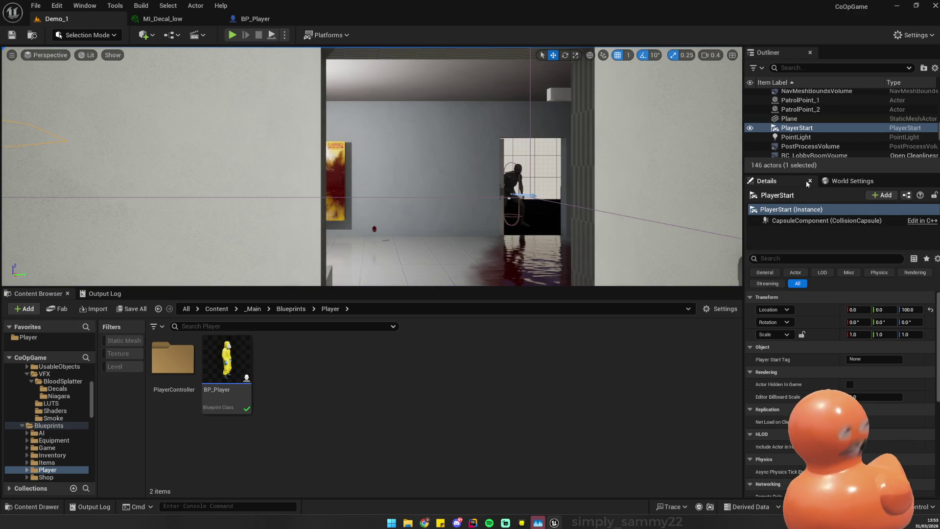
click(554, 523)
click(426, 298)
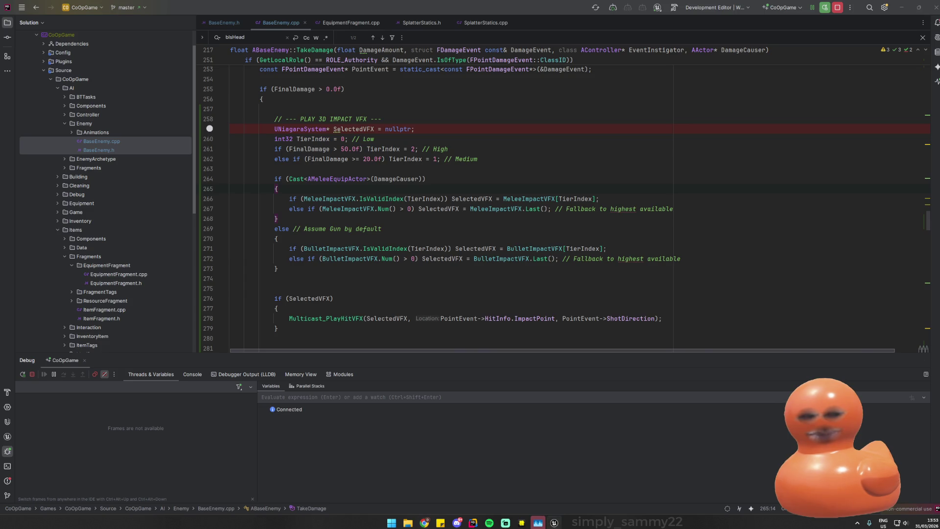
- Return to the Unreal Editor from Rider via the taskbar
click(554, 523)
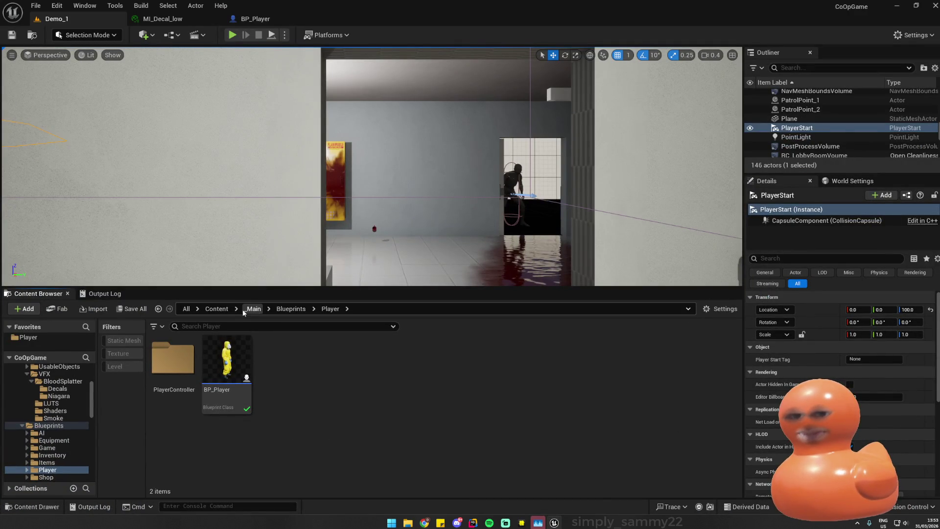
- Go up to the _Main folder and close the MI_Decal_low, BP_Player and other asset editor tabs
click(291, 308)
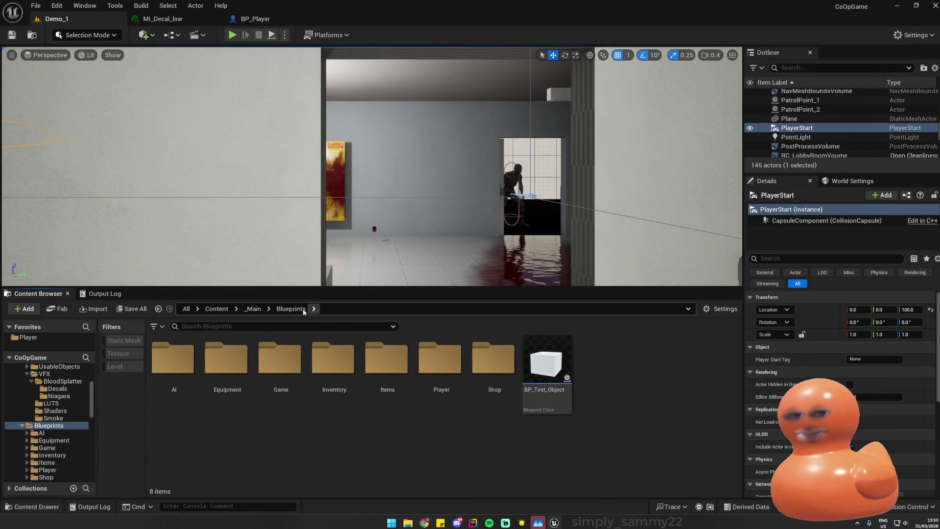
click(254, 308)
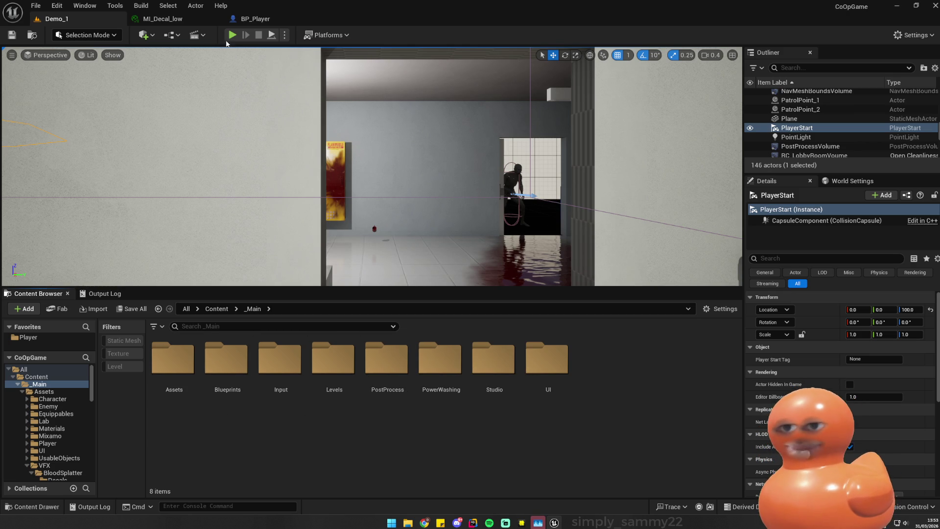
click(218, 18)
click(218, 19)
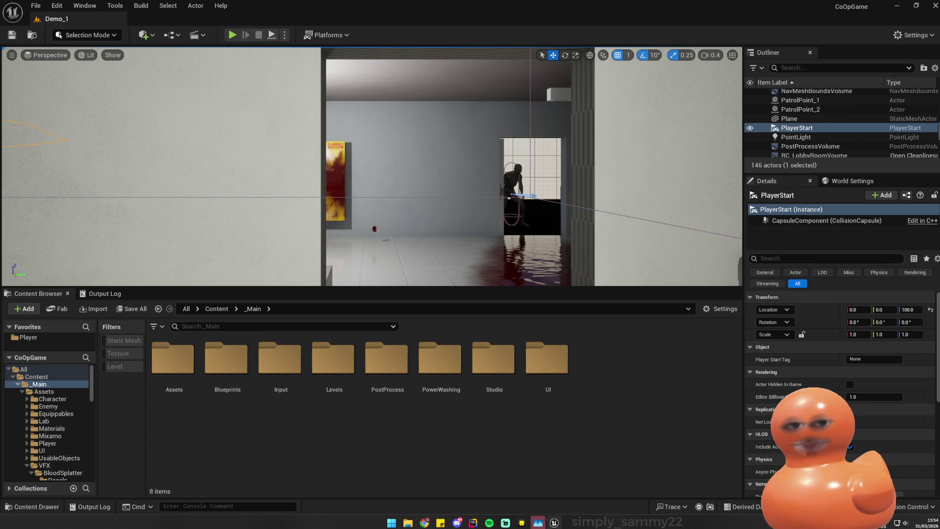
- Open the selected zombie's BP_CommonZombie Blueprint and filter its Details for 'vfx'
click(512, 194)
key(ctrl+e)
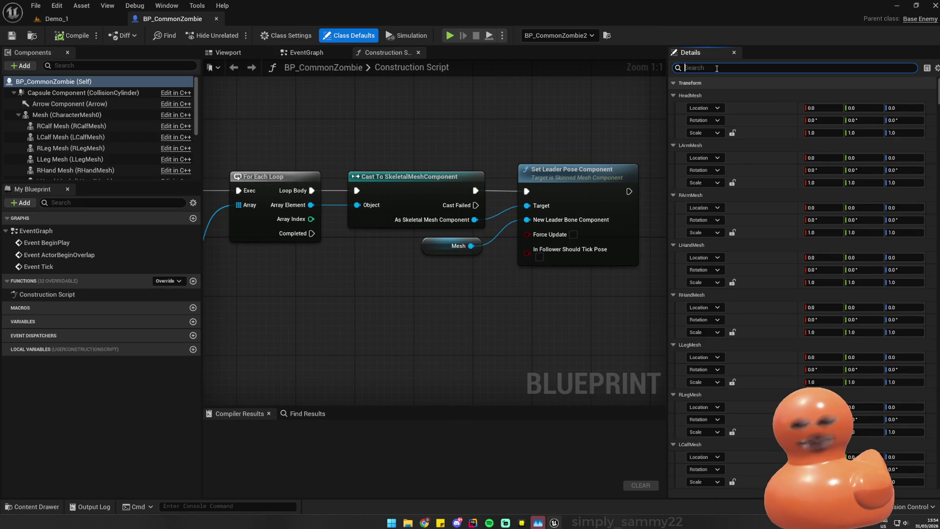
text(vfcx)
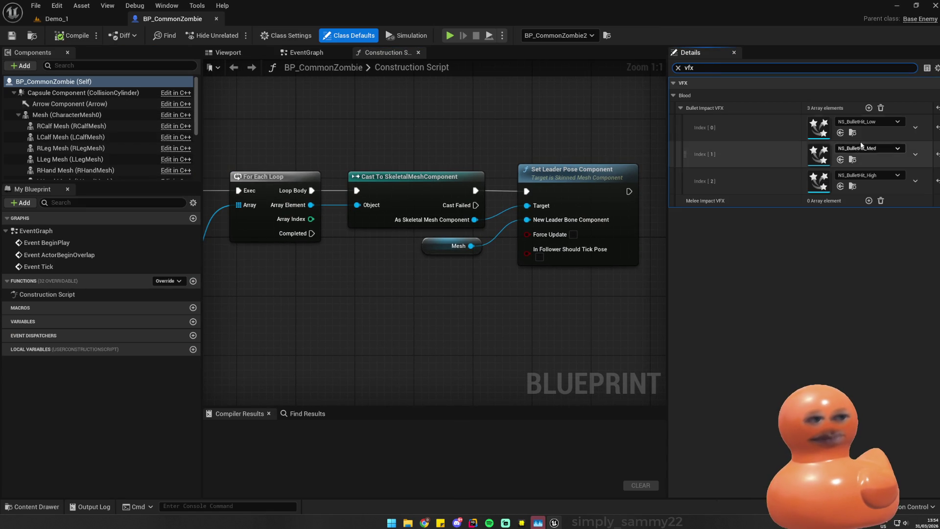
- Return to the Demo_1 level editor and deselect the bullet-hit effect
click(851, 134)
click(441, 364)
click(447, 309)
click(434, 401)
scroll(61, 393, up, 5)
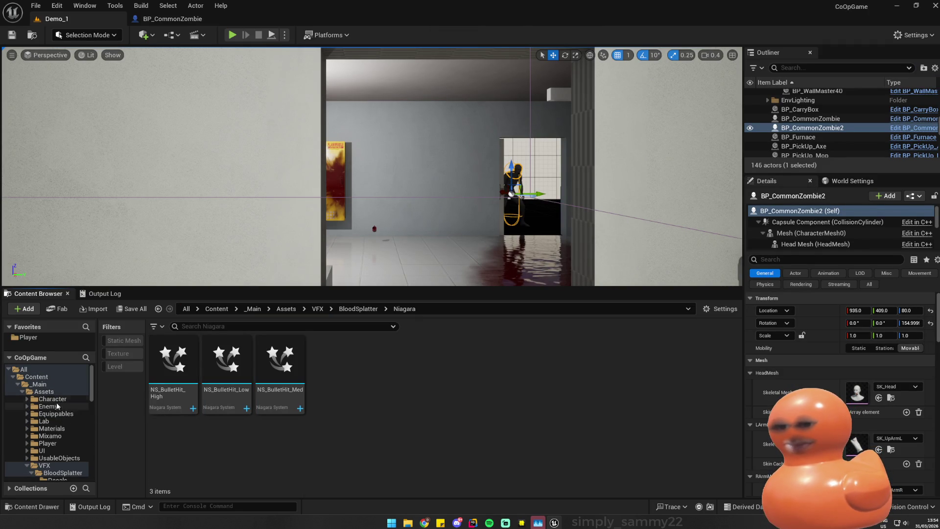
- Browse from BloodSplatter up to Content > RealisticBlood and look through its Splatter folder
click(70, 473)
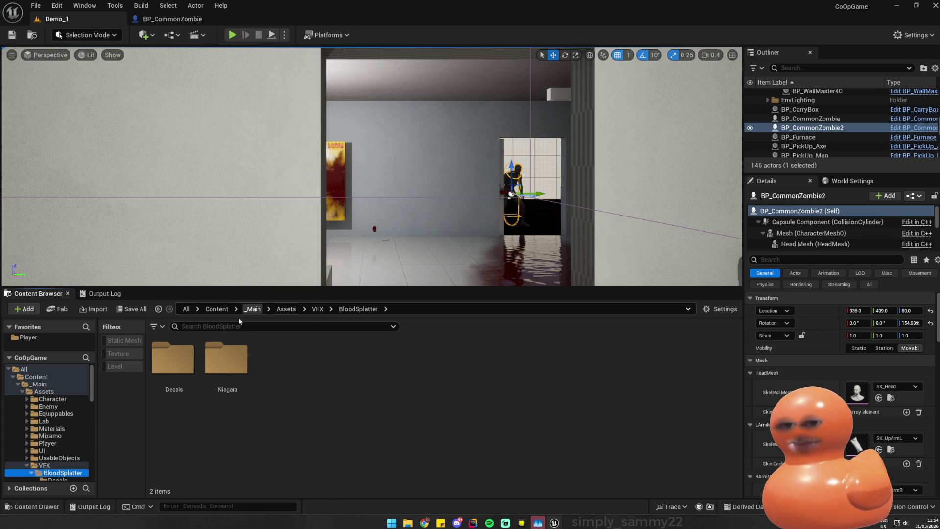
click(41, 377)
double_click(441, 365)
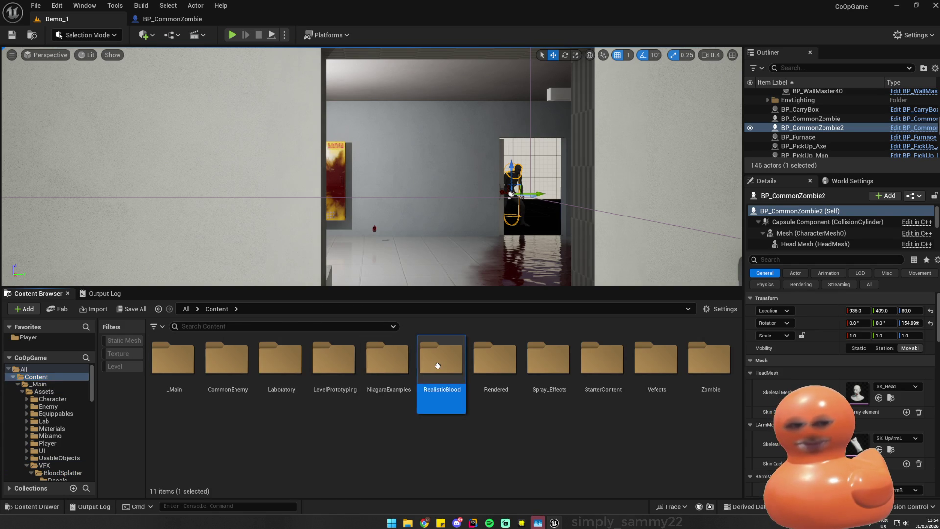
scroll(466, 429, down, 1)
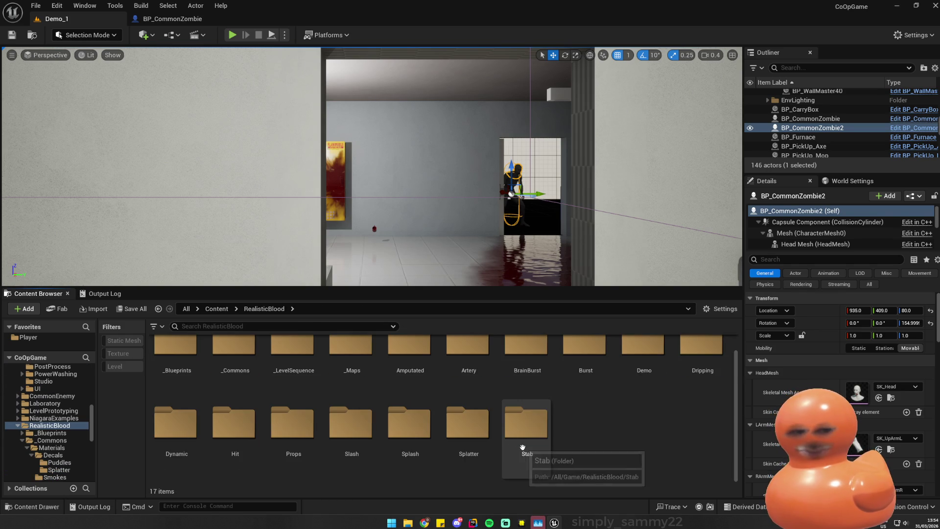
double_click(478, 447)
key(alt+Left)
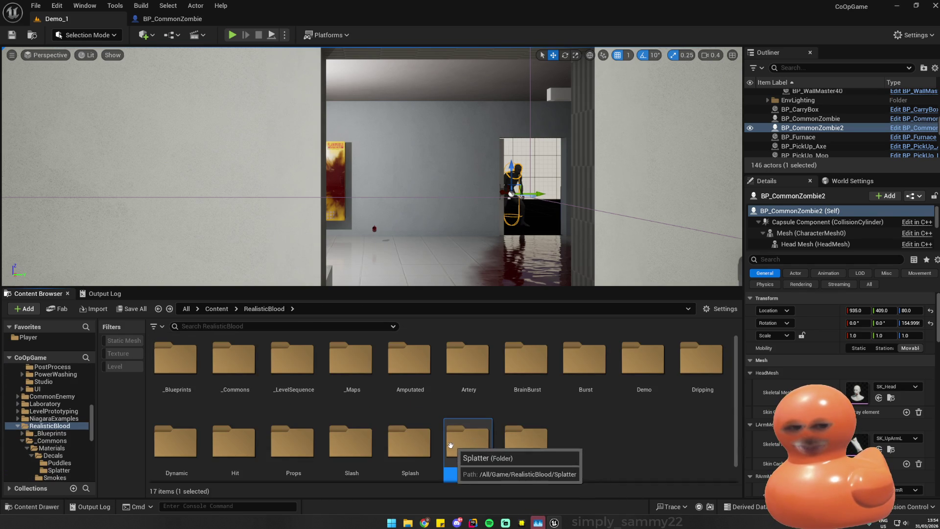
double_click(473, 447)
key(Return)
key(alt+Left)
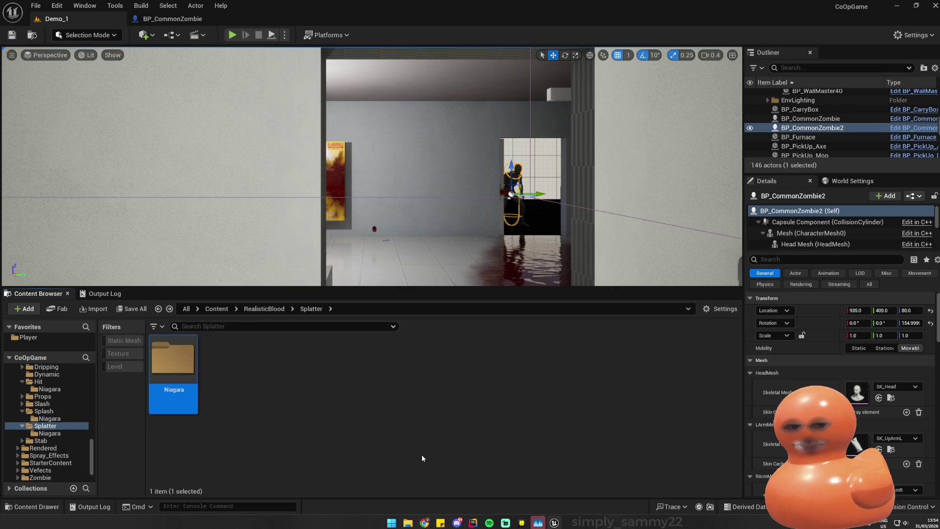
key(alt+Left)
scroll(503, 444, down, 1)
- Open RealisticBlood's Slash > Niagara effects, then the Showroom_Dark_Demo_01 level
double_click(348, 429)
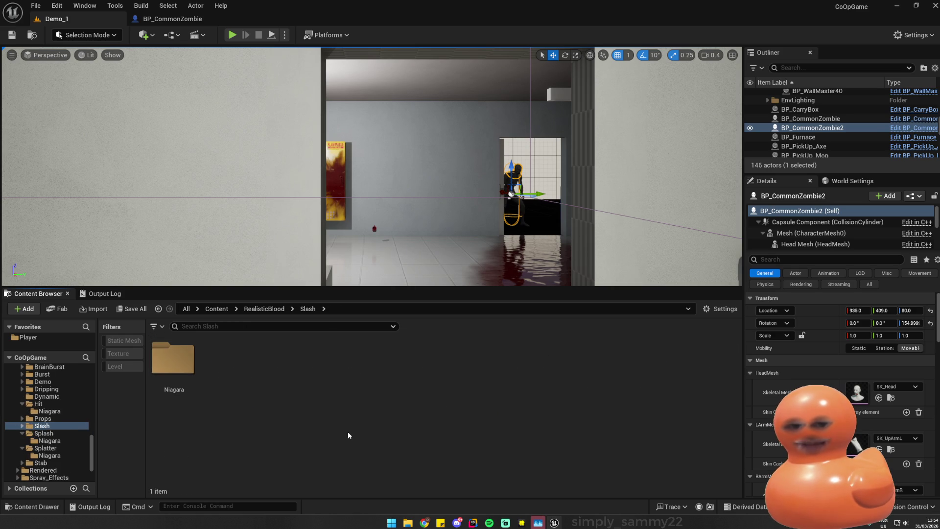
double_click(177, 368)
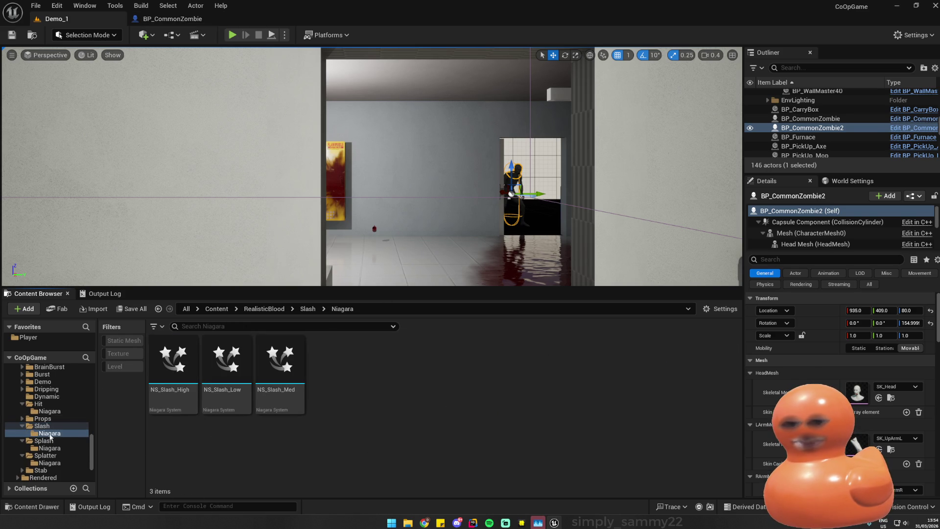
scroll(51, 437, up, 4)
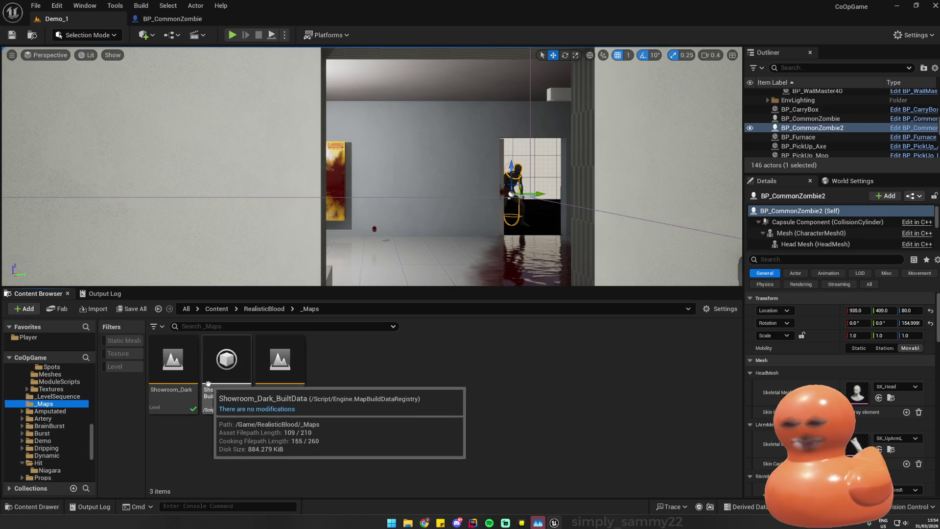
double_click(295, 390)
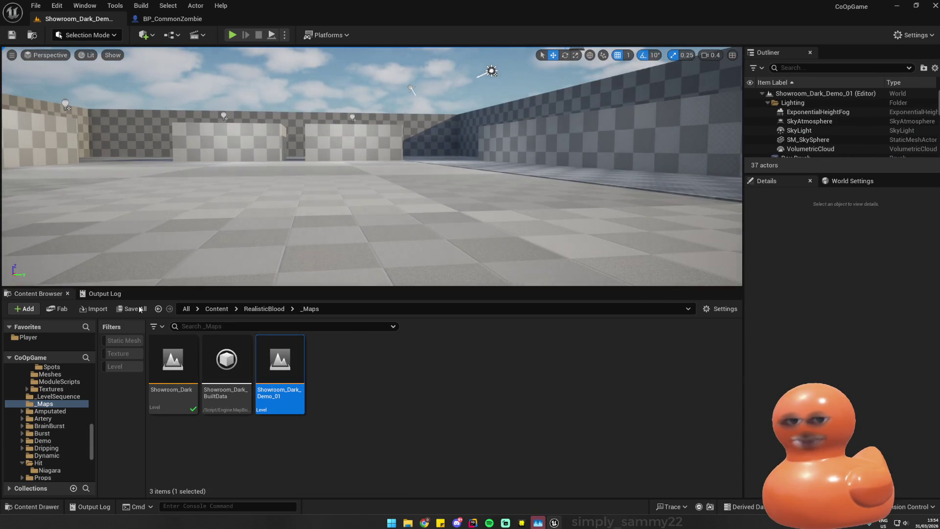
- Load Showroom_Dark and run a brief play session to preview the Slash effects
double_click(168, 368)
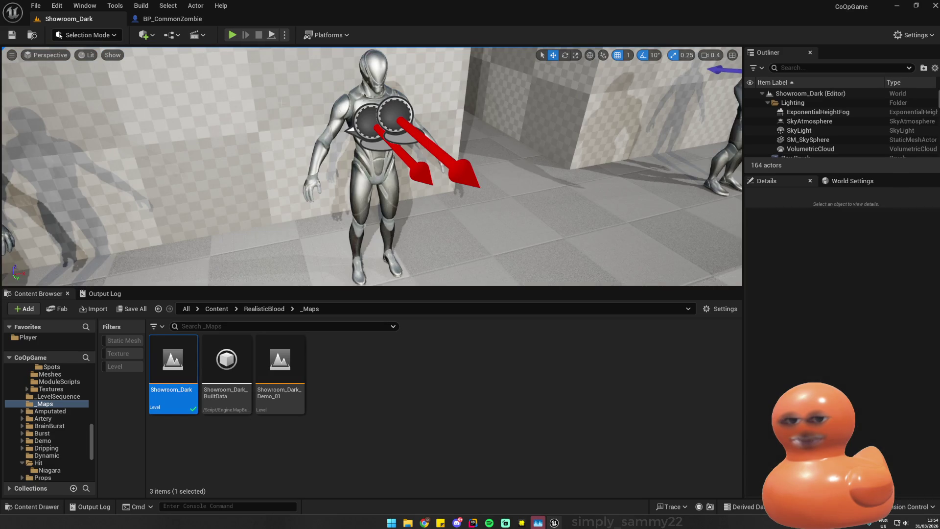
scroll(373, 166, up, 1)
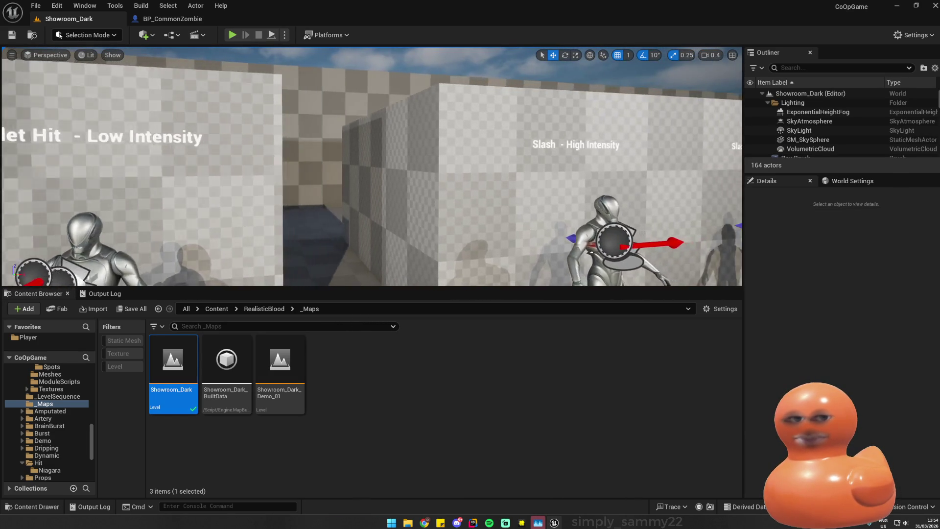
key(s)
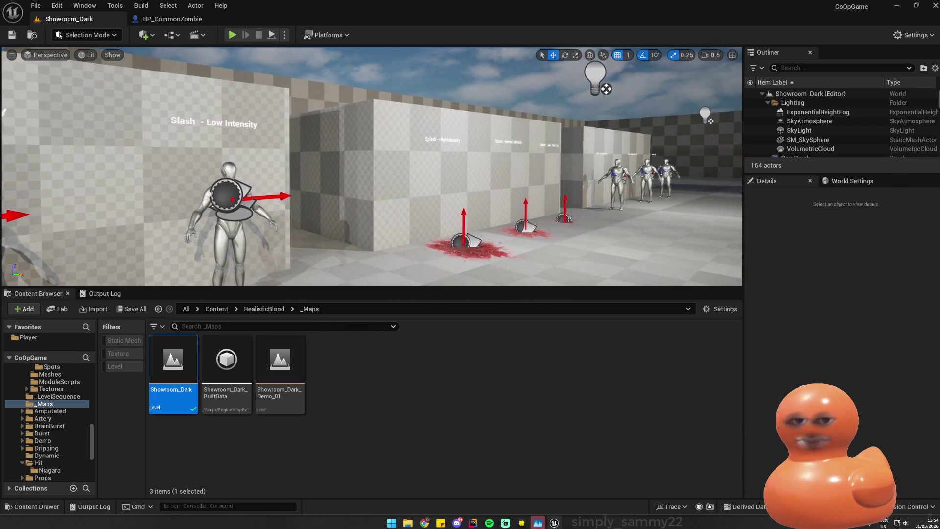
key(d)
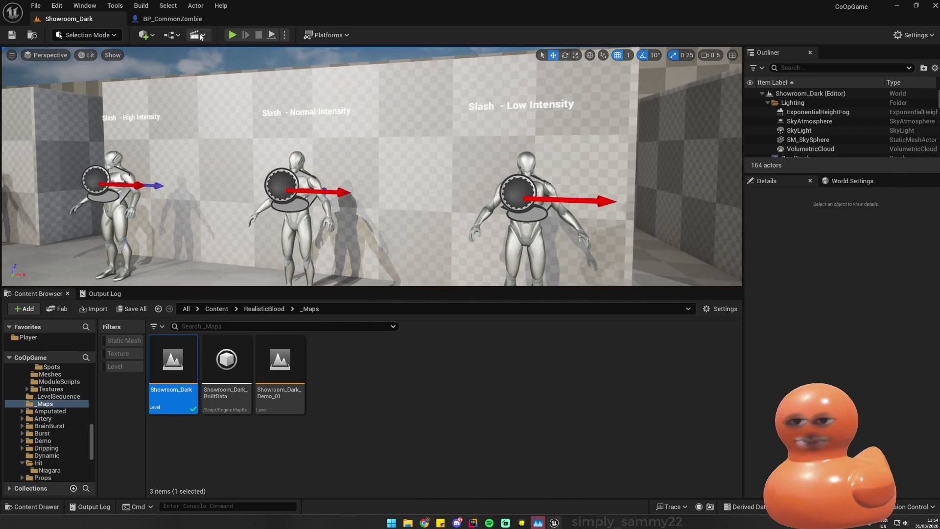
click(232, 35)
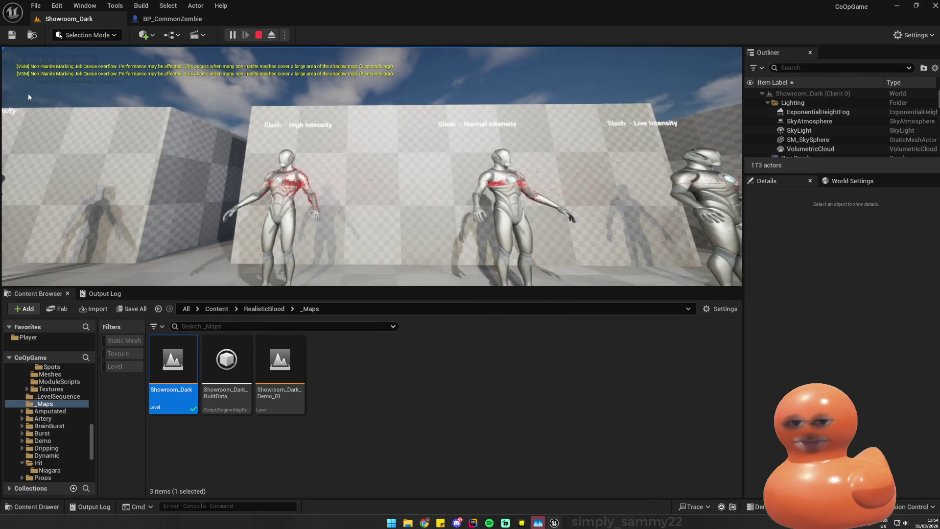
key(Escape)
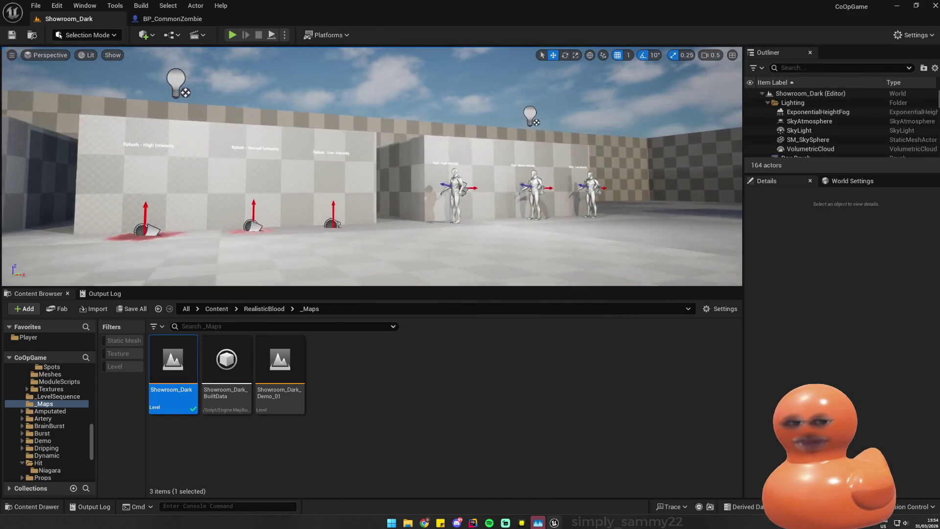
- Fly between the Splash wall and Slash mannequins, selecting the Slash - High Intensity test actor
key(w)
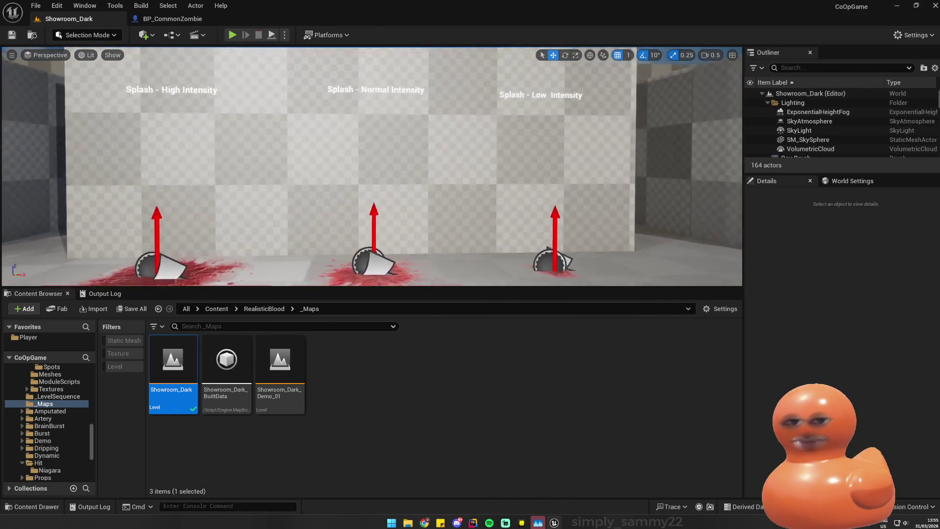
key(a)
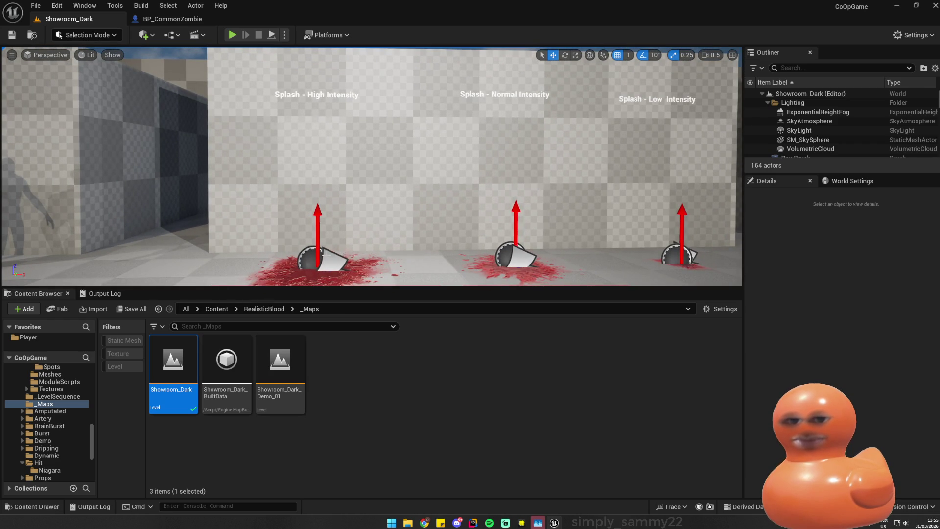
click(322, 253)
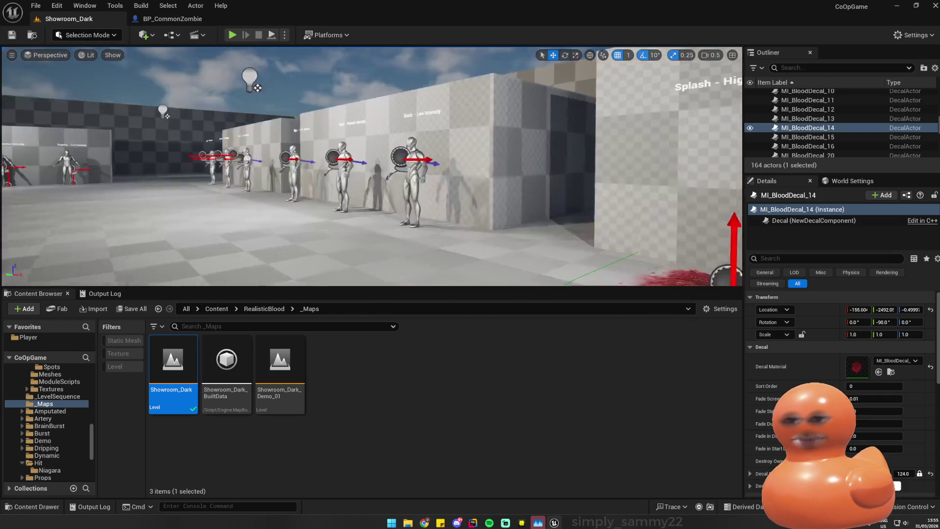
key(f)
key(d)
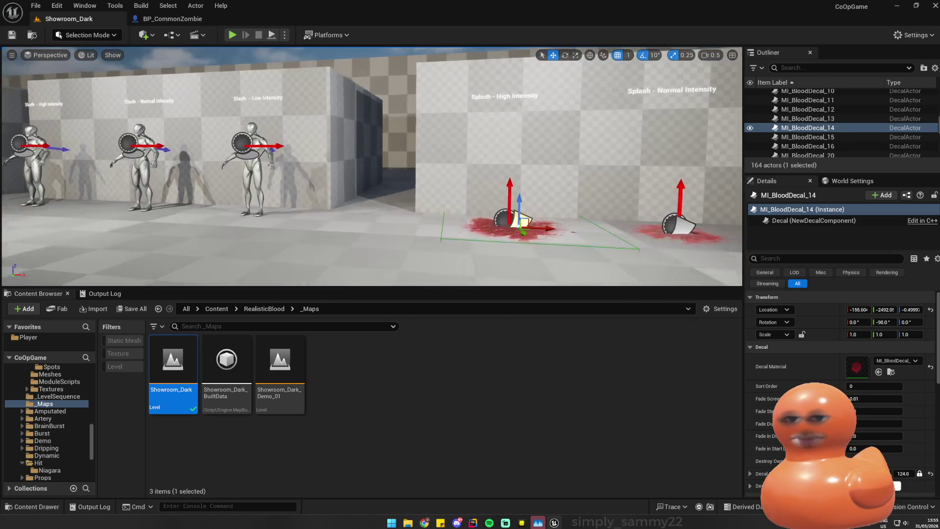
key(a)
click(149, 155)
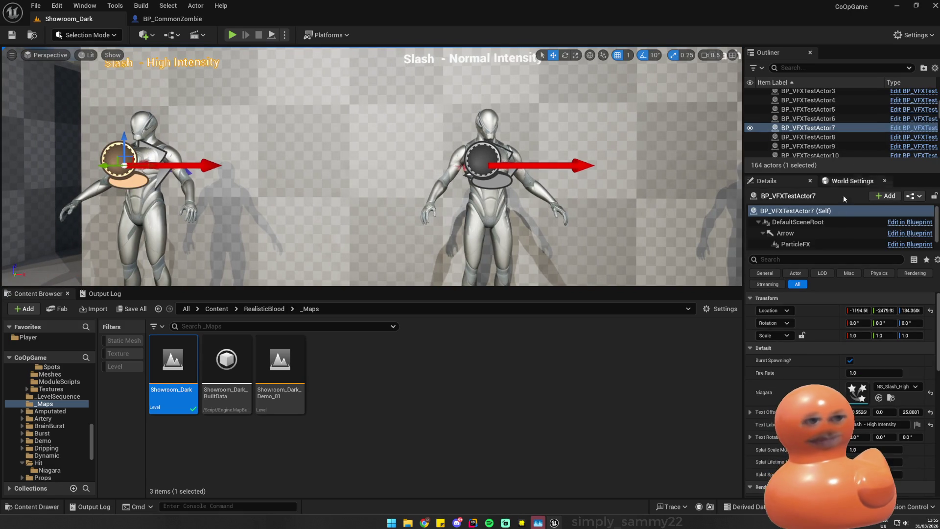
- Locate NS_Slash_High from the test actor and select NS_Slash_Low and NS_Slash_Med too
click(842, 244)
click(890, 362)
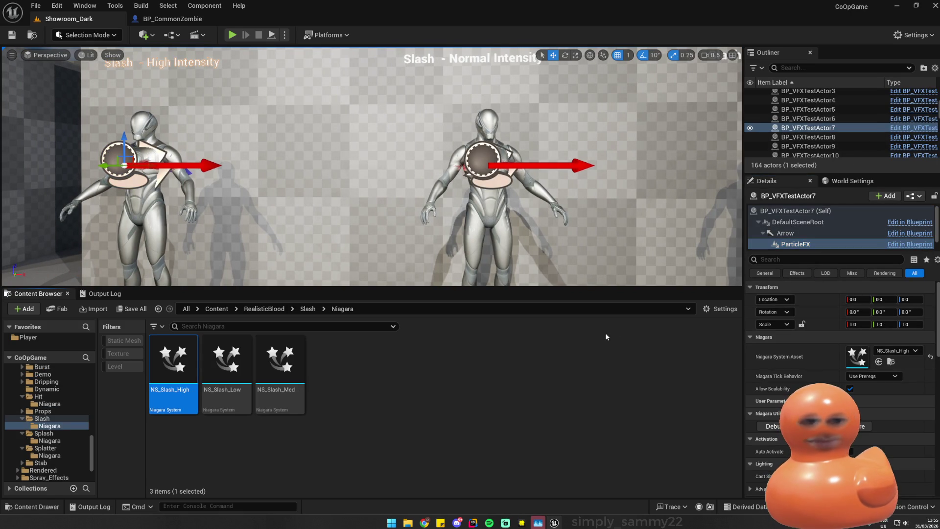
shift+click(280, 364)
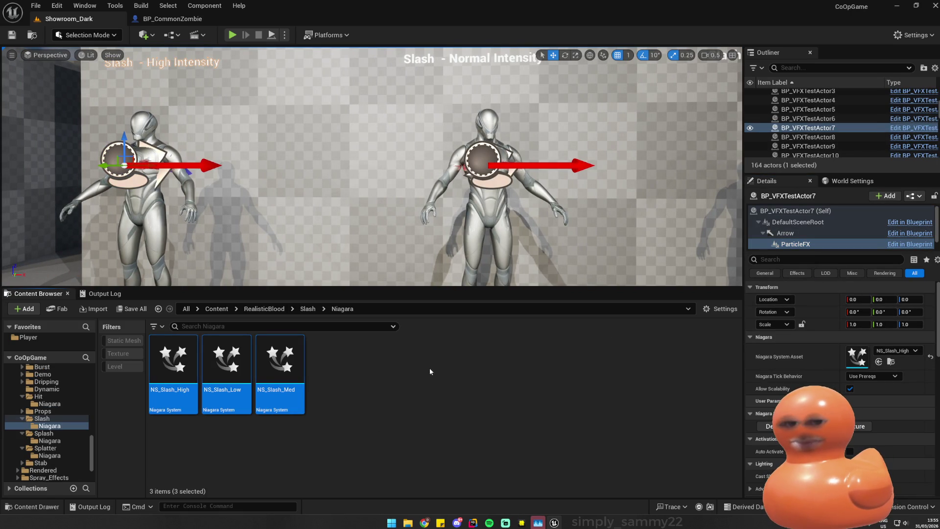
scroll(63, 387, up, 10)
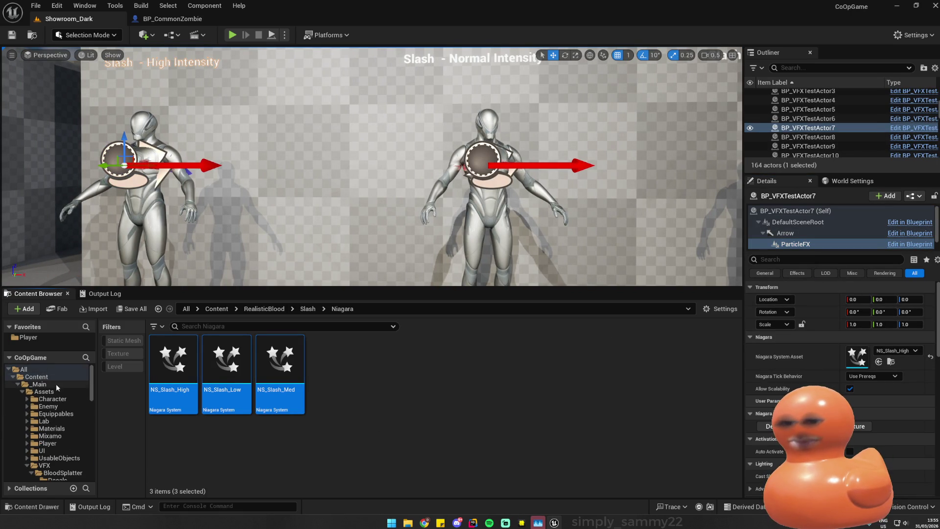
- Browse to _Main > Assets > VFX > BloodSplatter > Niagara
click(39, 384)
click(45, 392)
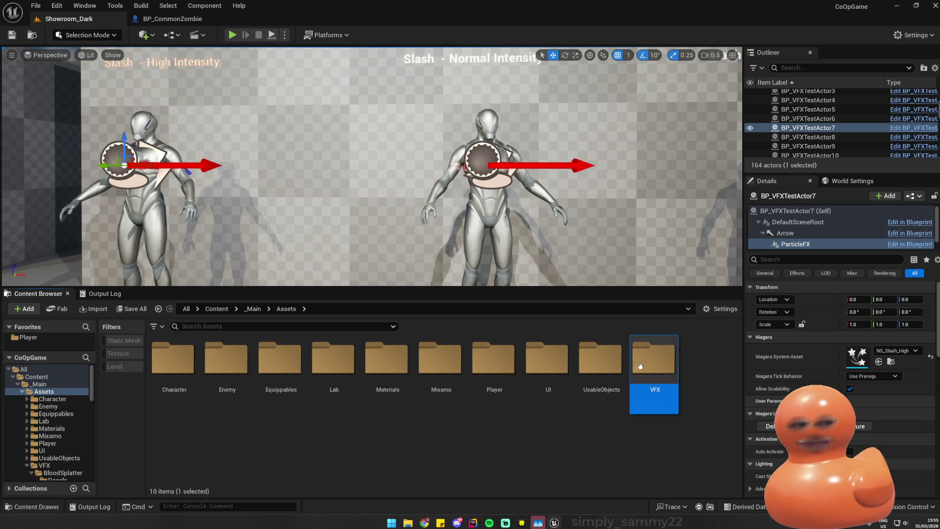
double_click(655, 358)
click(196, 381)
double_click(174, 369)
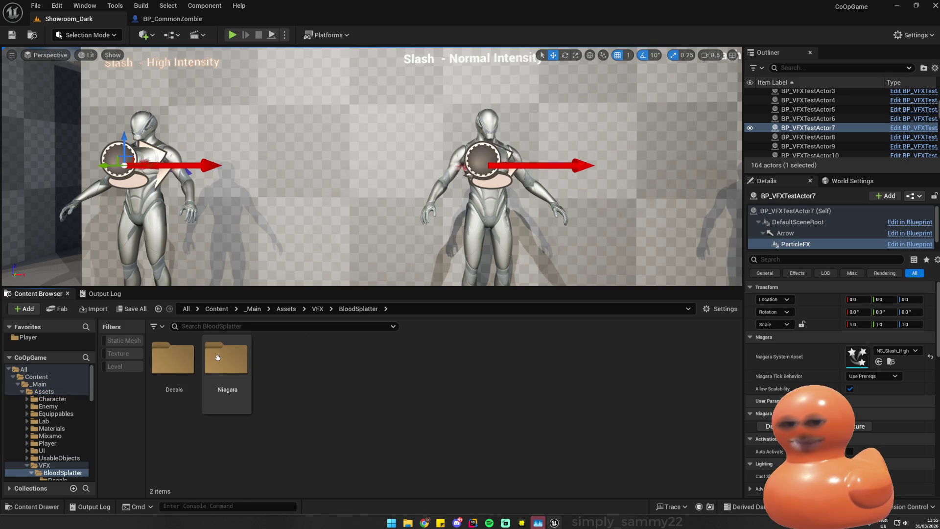
double_click(228, 359)
- Create a new Slash folder inside Niagara and open it
right_click(405, 432)
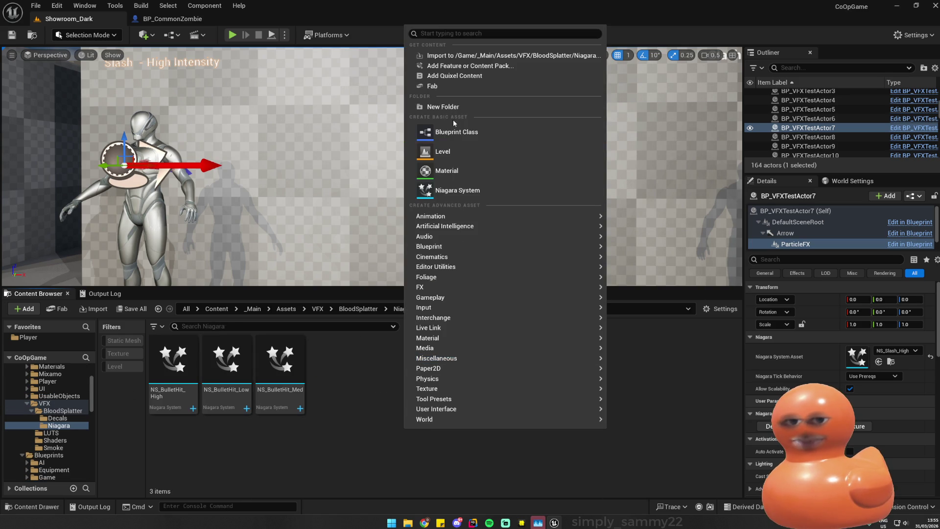
click(431, 110)
text(Slash)
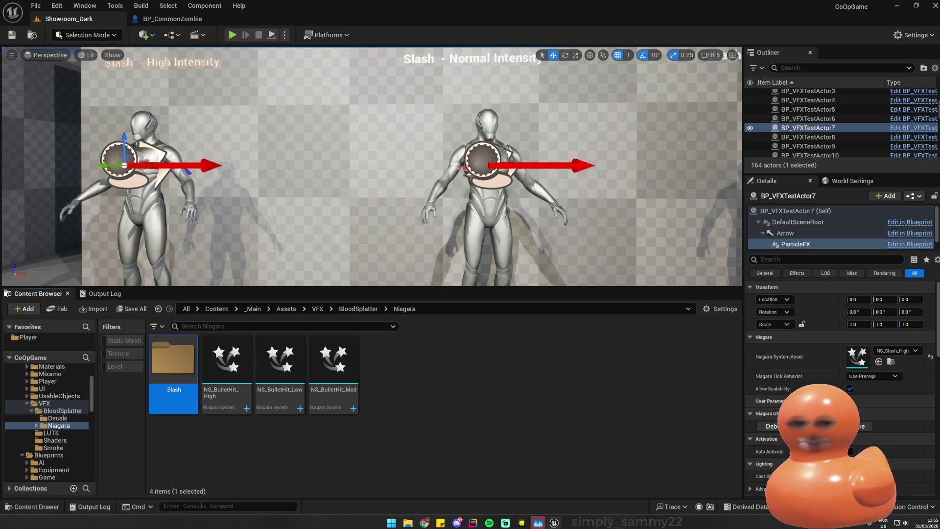
key(Return)
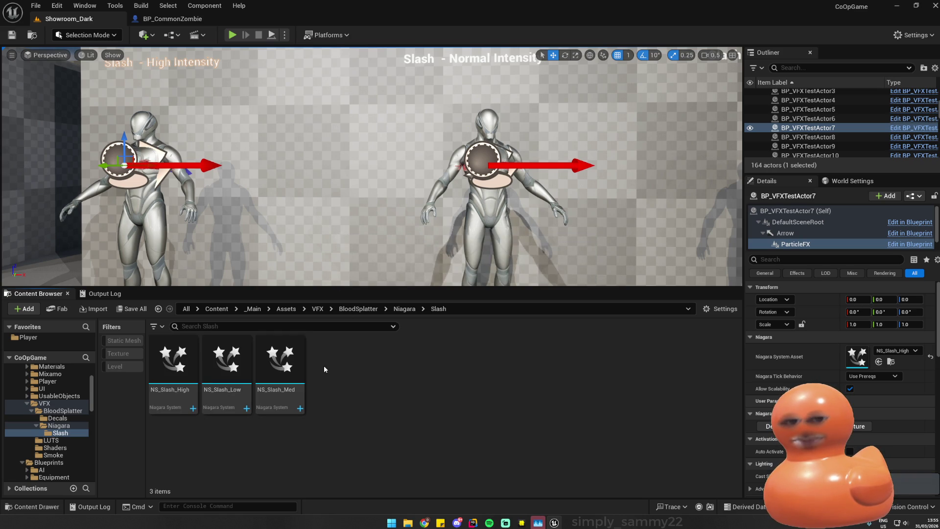
click(186, 22)
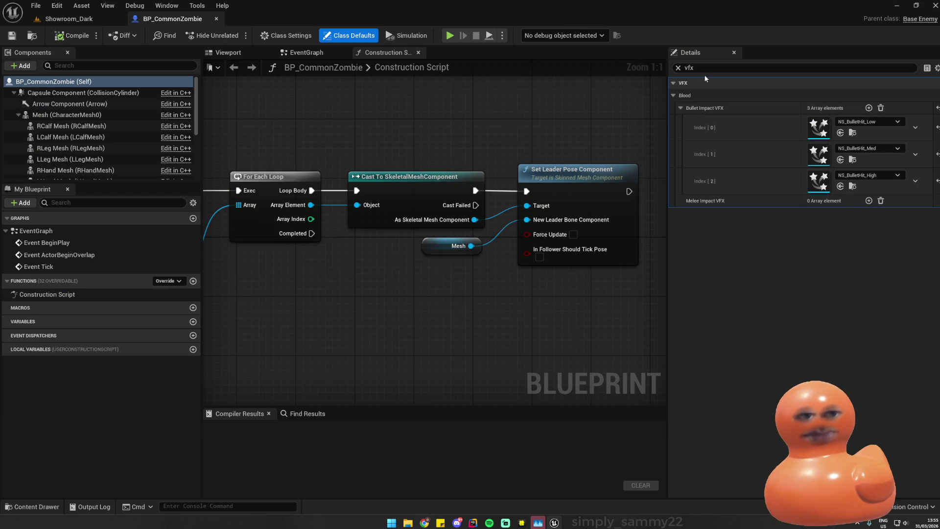
- Collapse Bullet Impact VFX and add three elements to the Melee Impact VFX array
click(698, 108)
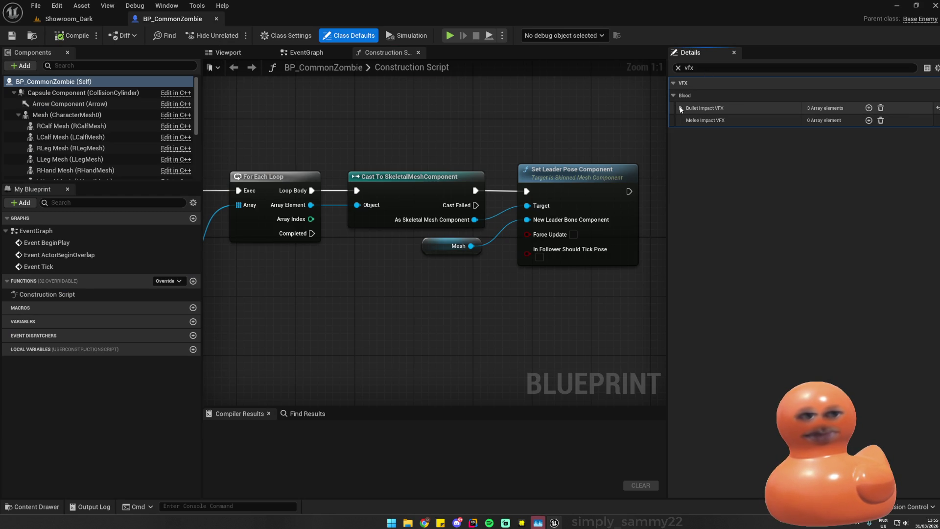
click(867, 120)
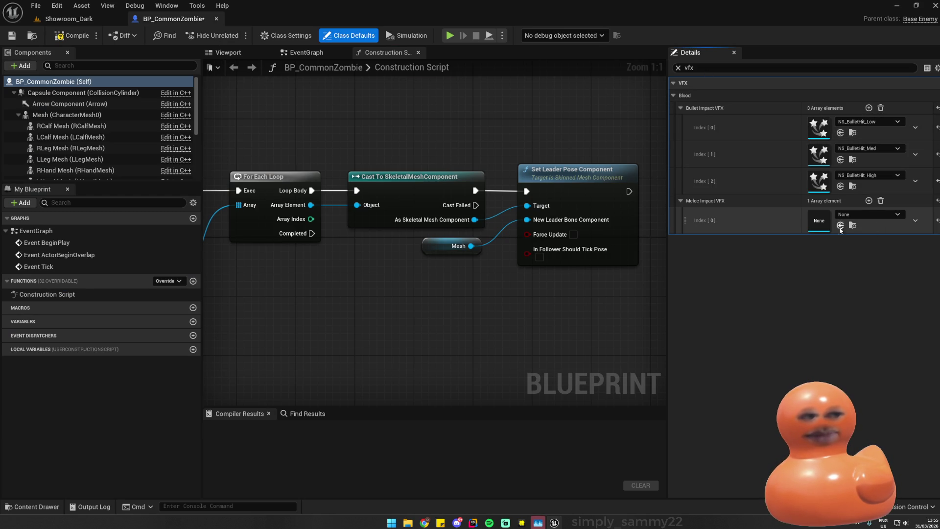
click(868, 201)
click(869, 201)
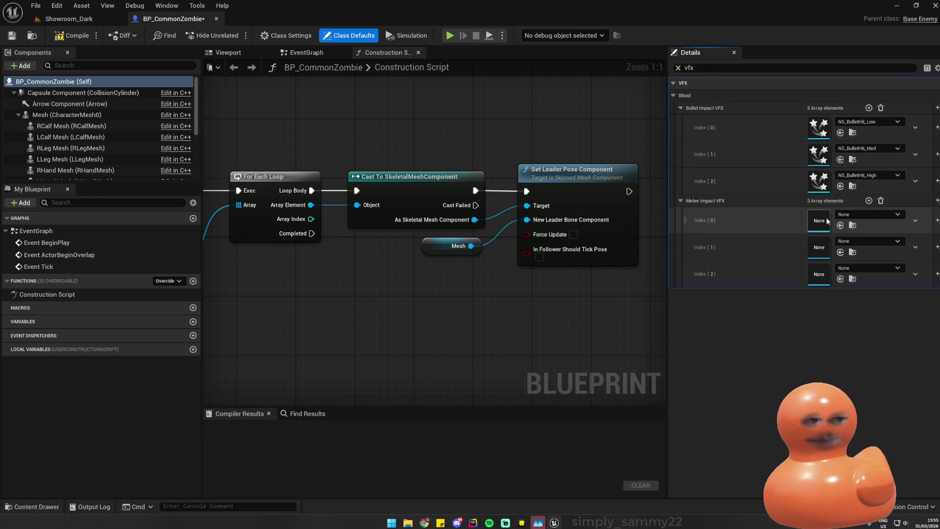
- Set Melee Impact Index 0 to NS_Slash_Low and Index 1 to NS_Slash_Med
click(39, 506)
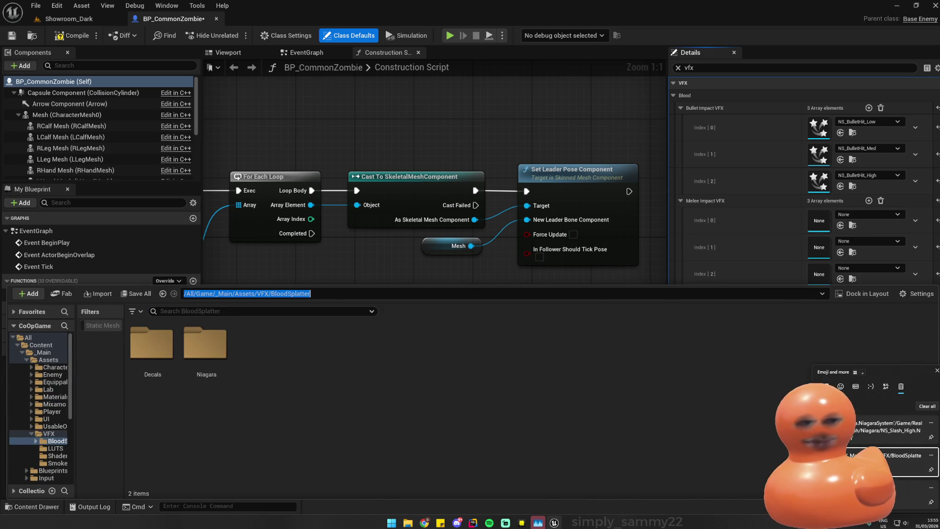
key(Return)
key(Return)
click(152, 382)
click(259, 381)
click(205, 381)
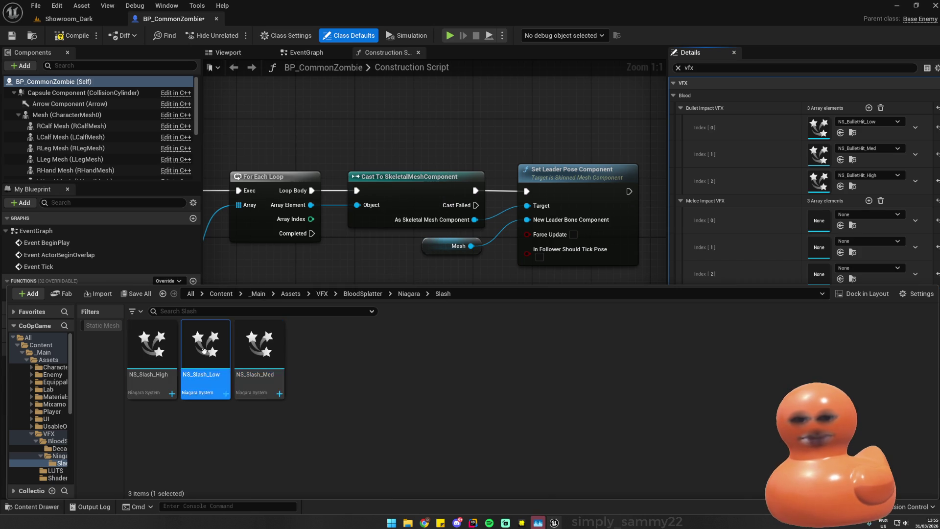
click(841, 225)
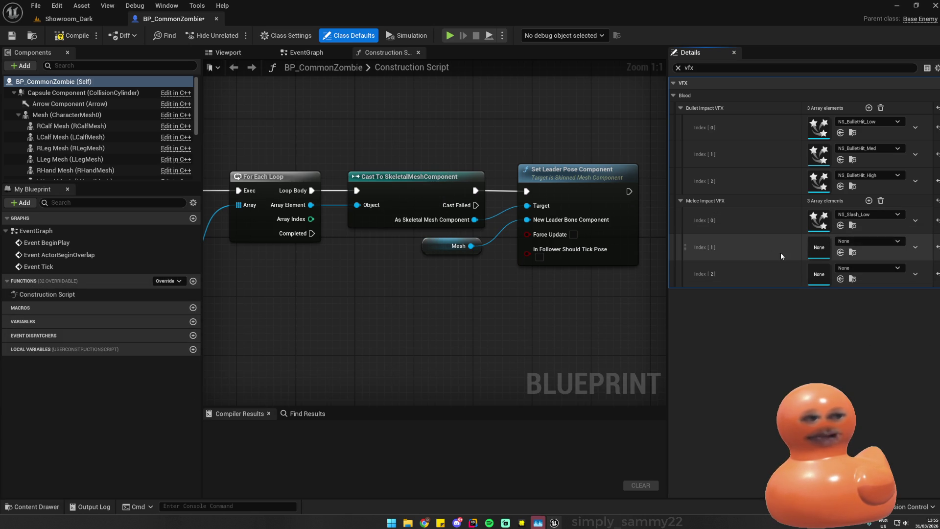
click(31, 507)
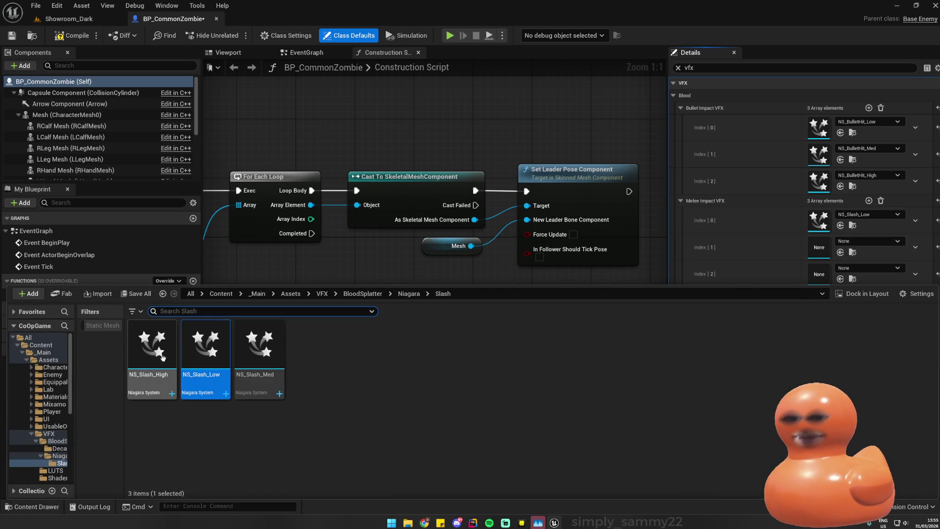
click(259, 353)
click(840, 252)
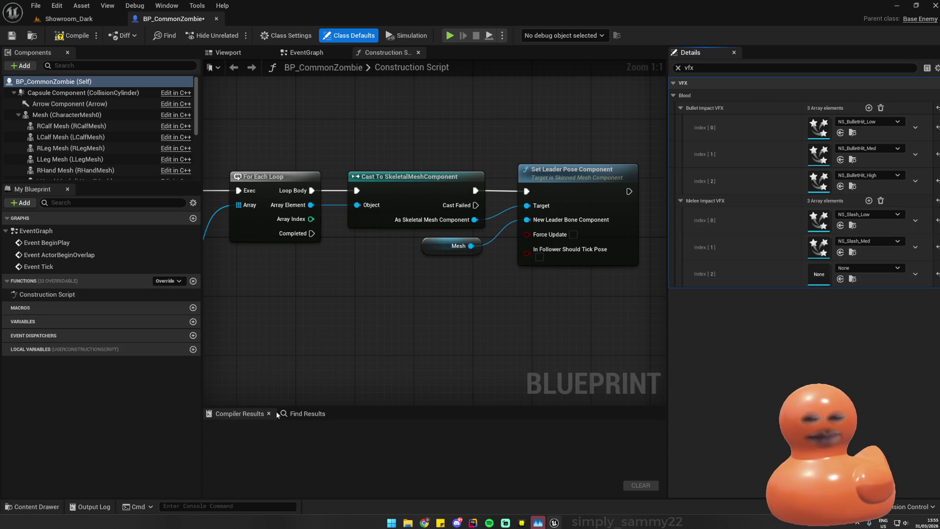
- Drag NS_Slash_High from the Slash folder into Melee Impact Index 2
click(47, 507)
click(152, 345)
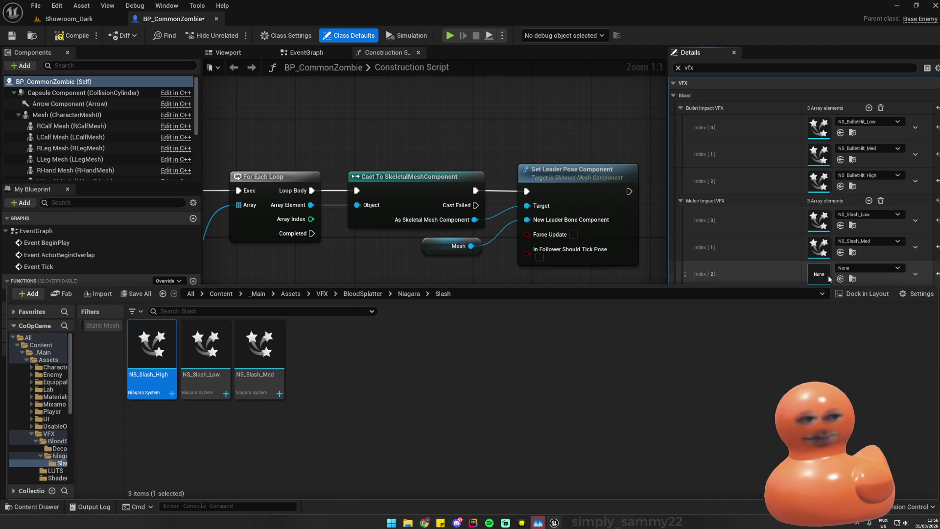
mouse_move(203, 354)
mouse_down()
mouse_move(774, 314)
mouse_move(837, 274)
mouse_up()
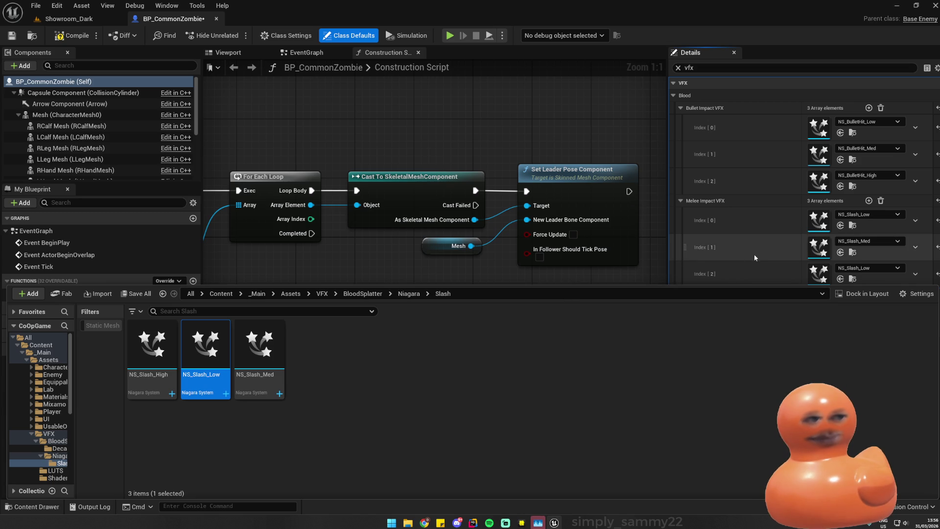
mouse_move(152, 345)
mouse_down()
mouse_move(787, 264)
mouse_move(788, 272)
mouse_up()
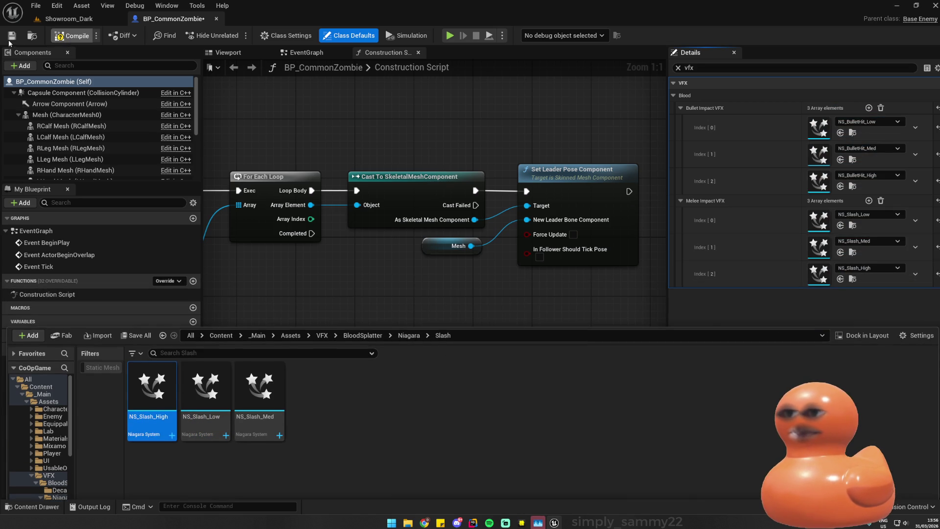
- Compile BP_CommonZombie successfully
click(83, 39)
key(F7)
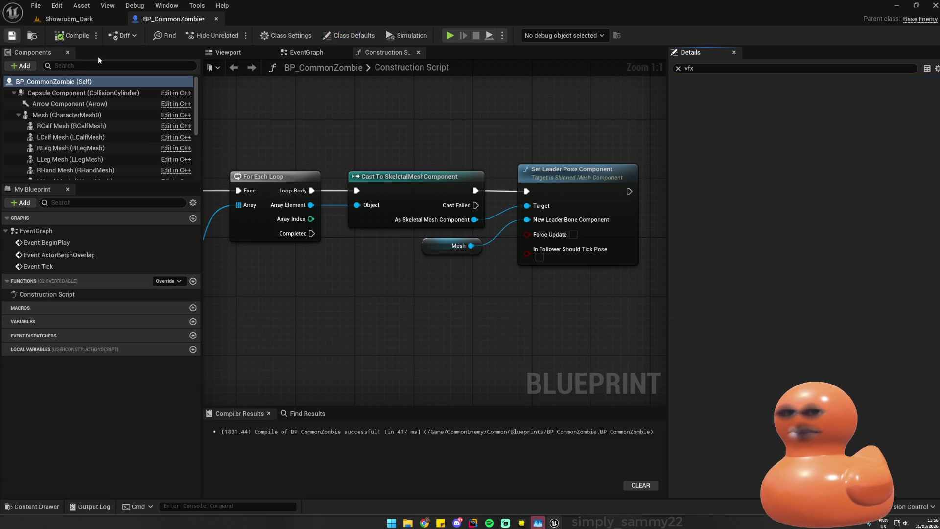
click(503, 36)
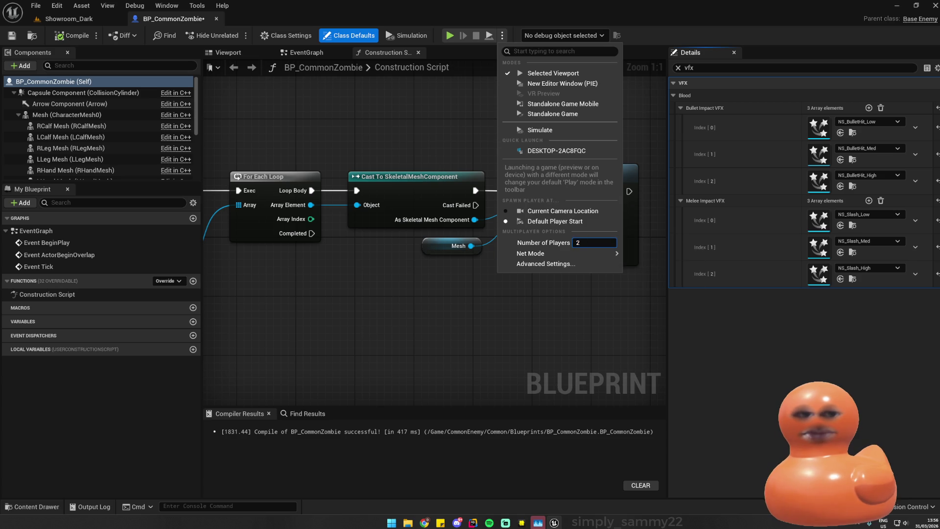
- Select the left mannequin in Showroom_Dark, then return to the zombie blueprint
click(57, 22)
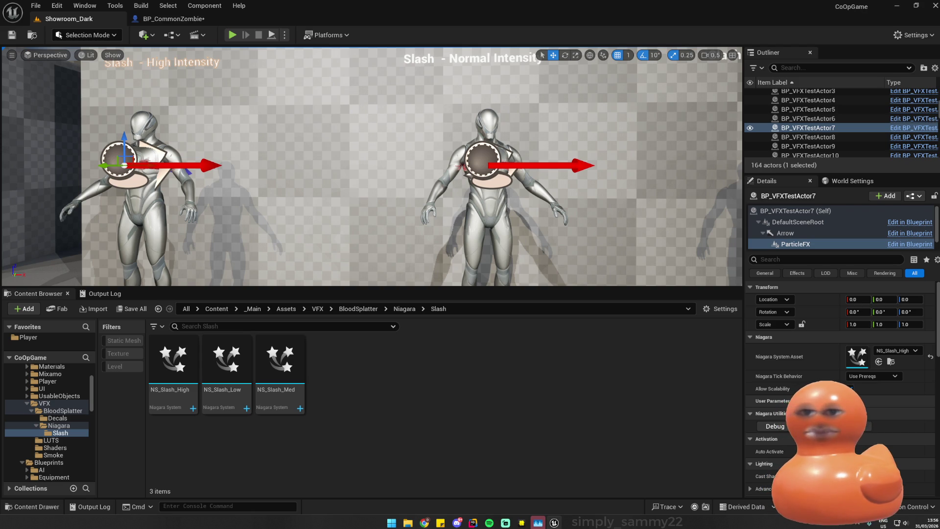
click(142, 205)
key(1)
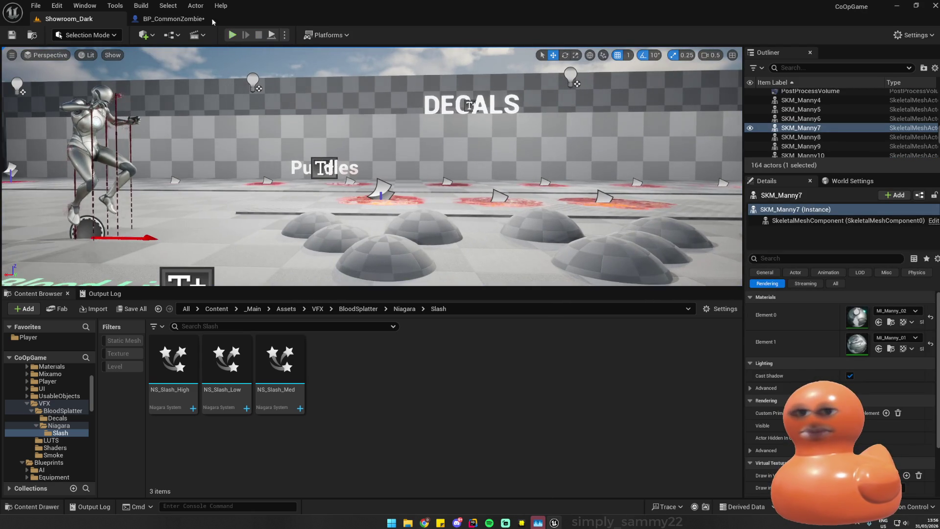
click(147, 19)
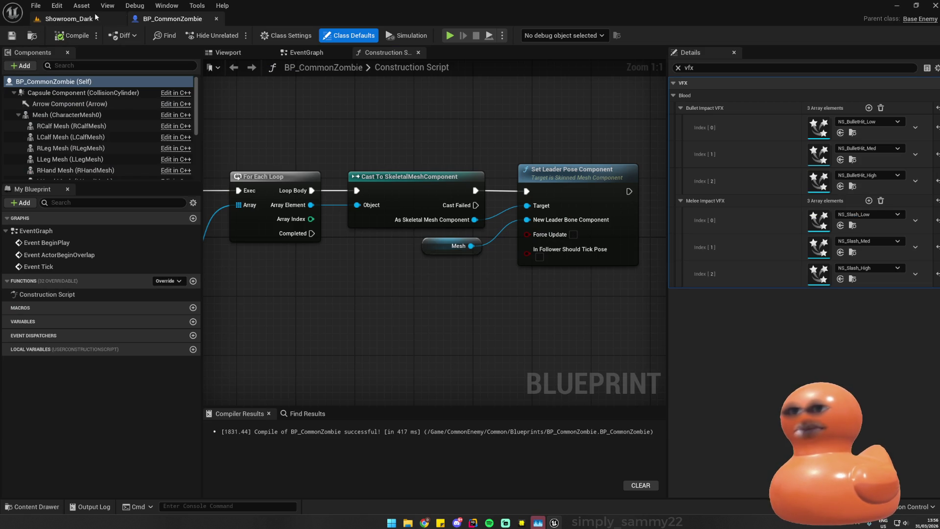
- From the Showroom_Dark level editor, choose File > Open Level
click(35, 5)
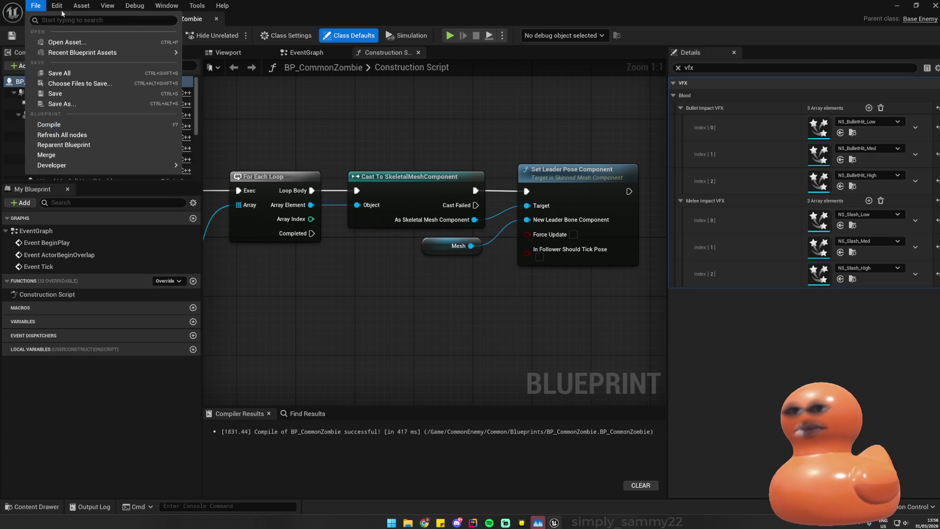
key(Escape)
click(69, 19)
click(35, 5)
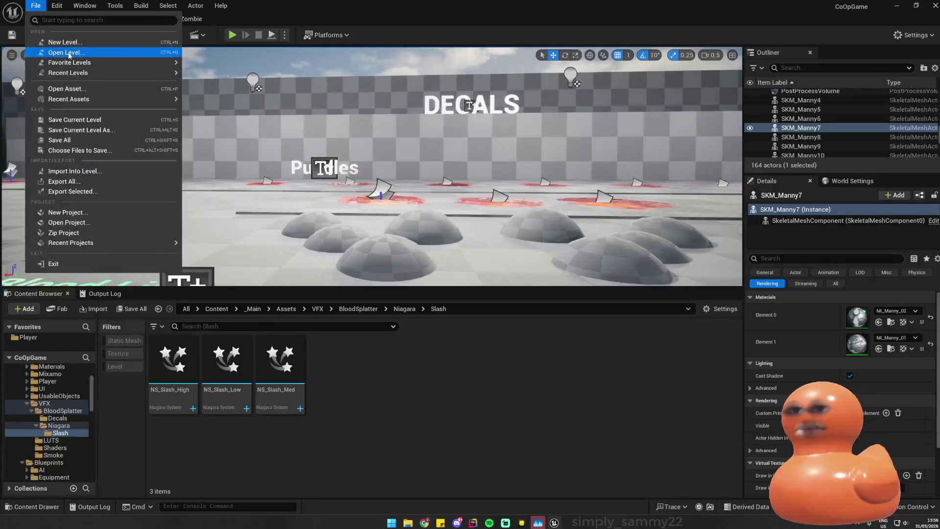
click(51, 52)
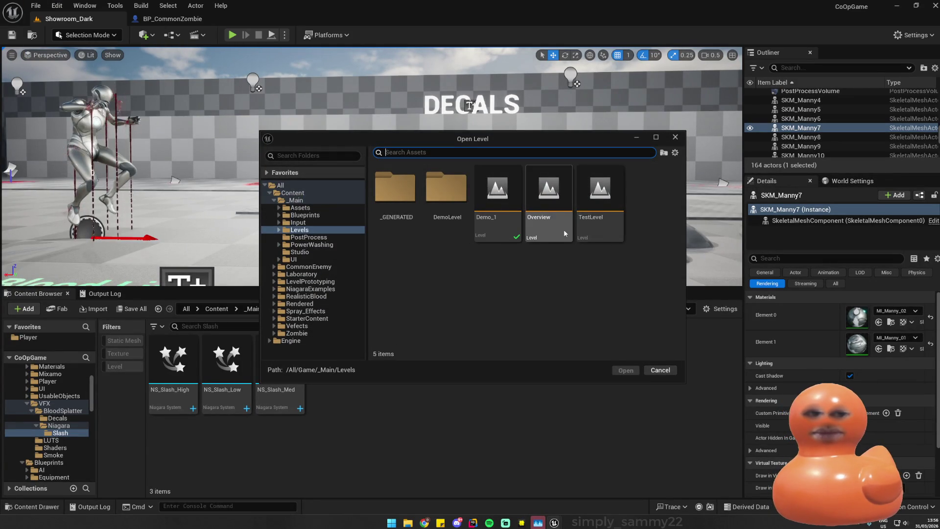
- Open the Demo_1 level and select the BP_CommonZombie2 zombie
double_click(497, 206)
scroll(482, 270, down, 3)
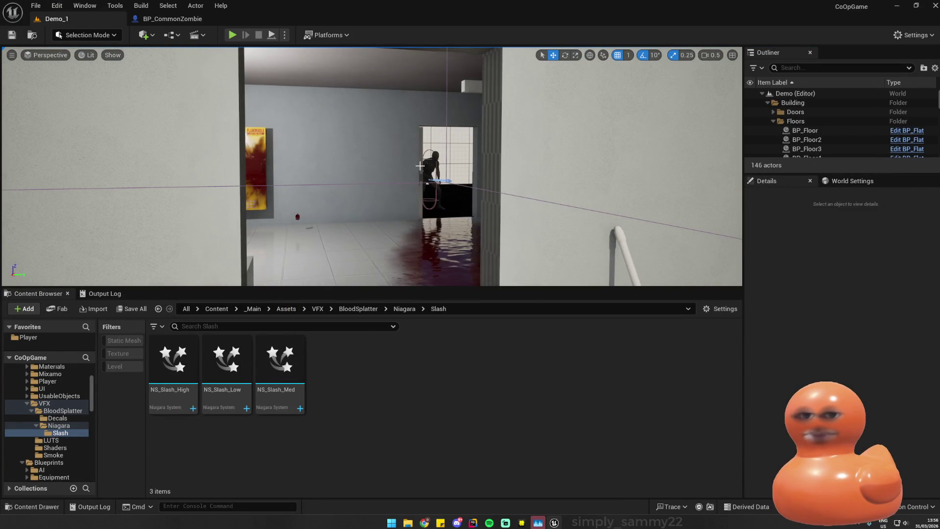
click(436, 164)
click(436, 162)
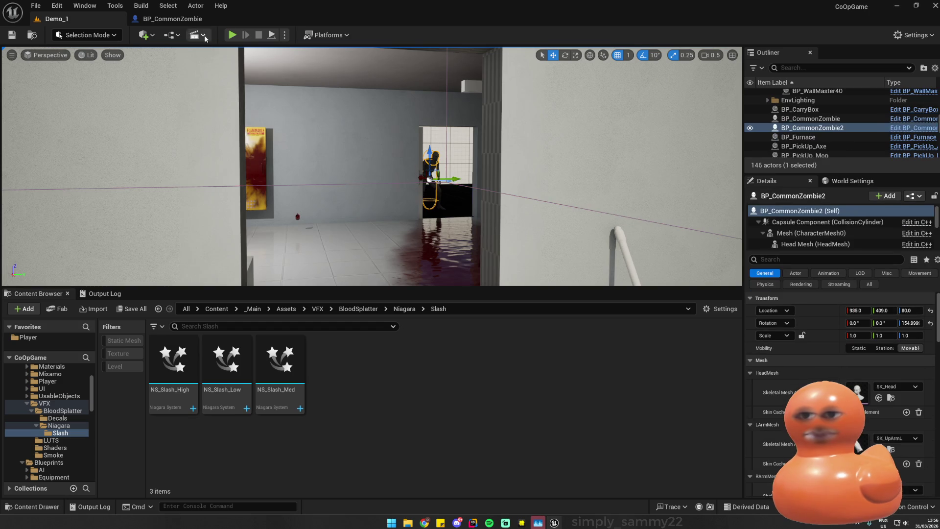
- Play Demo_1, walk up to the zombie and swing the axe at it twice
click(232, 34)
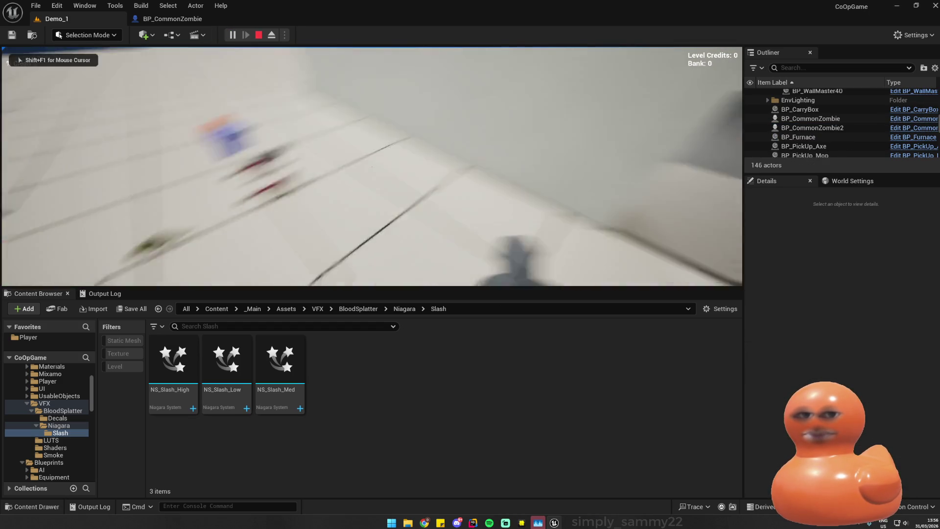
key(w)
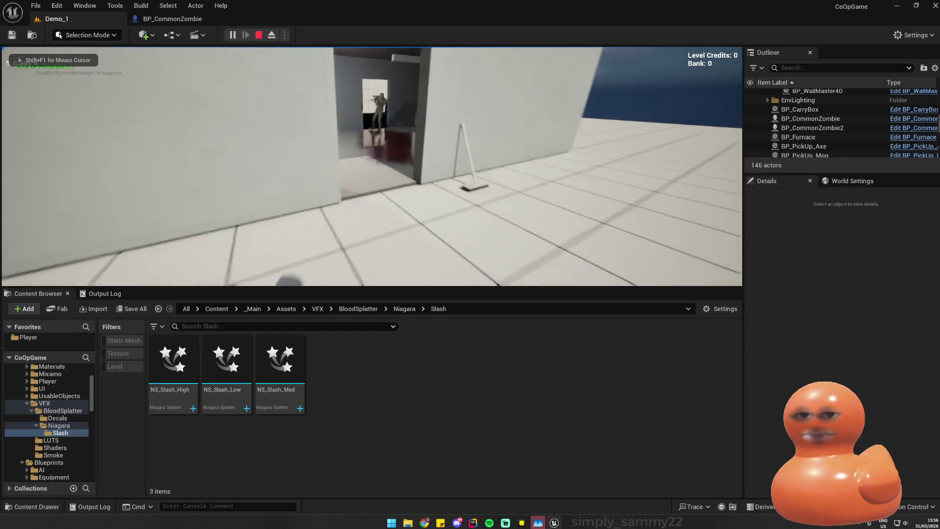
key(w)
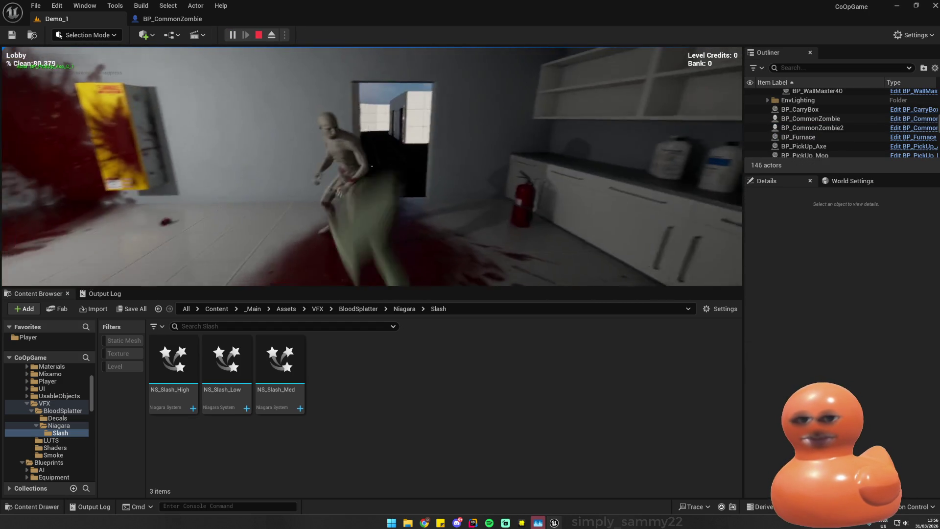
click(372, 166)
click(372, 167)
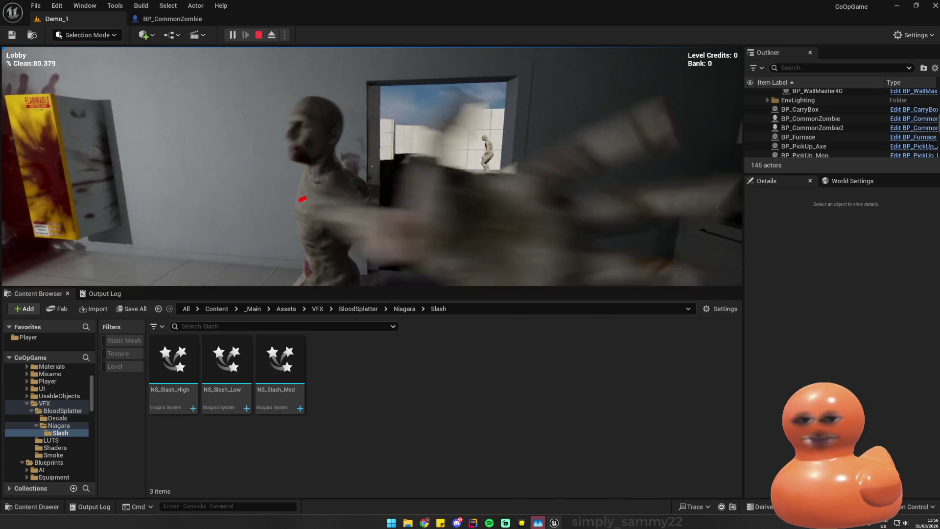
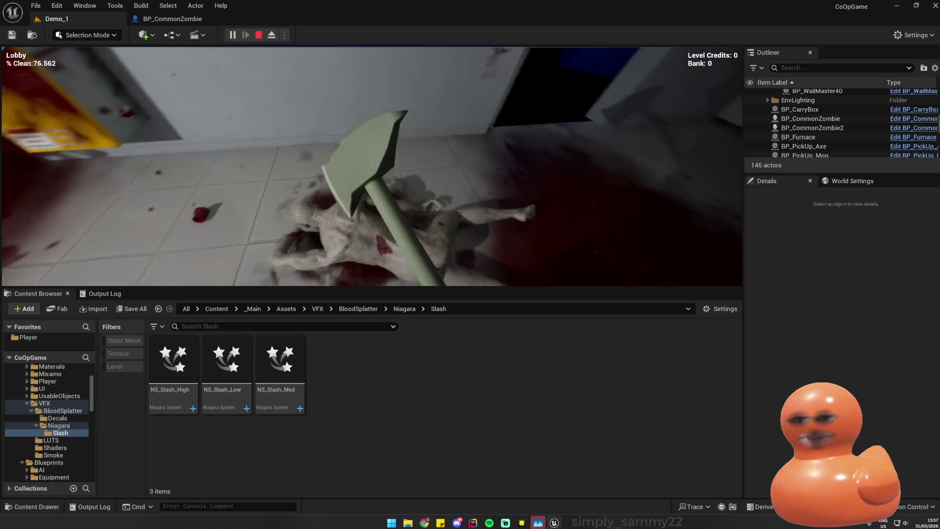
- Restart Play In Editor, hit the zombie with the axe to leave blood, then stop the session
key(Escape)
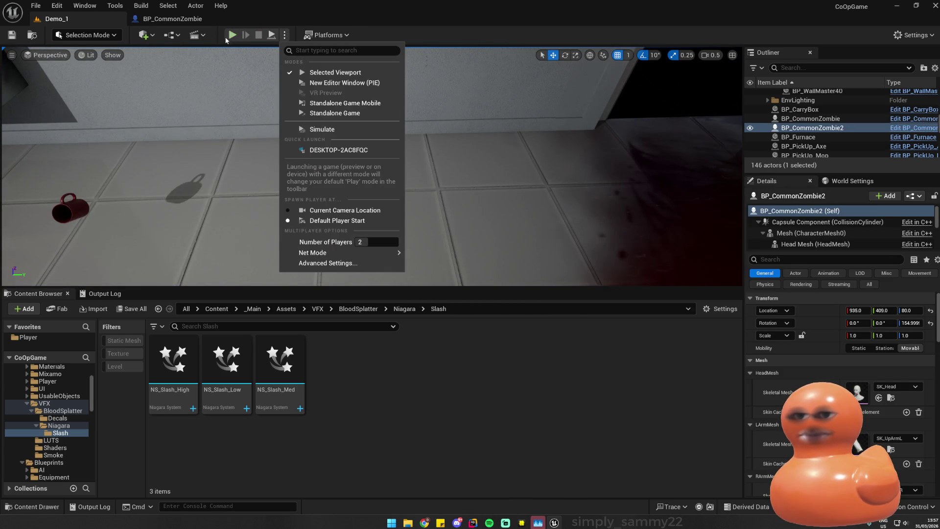
key(alt+p)
key(super)
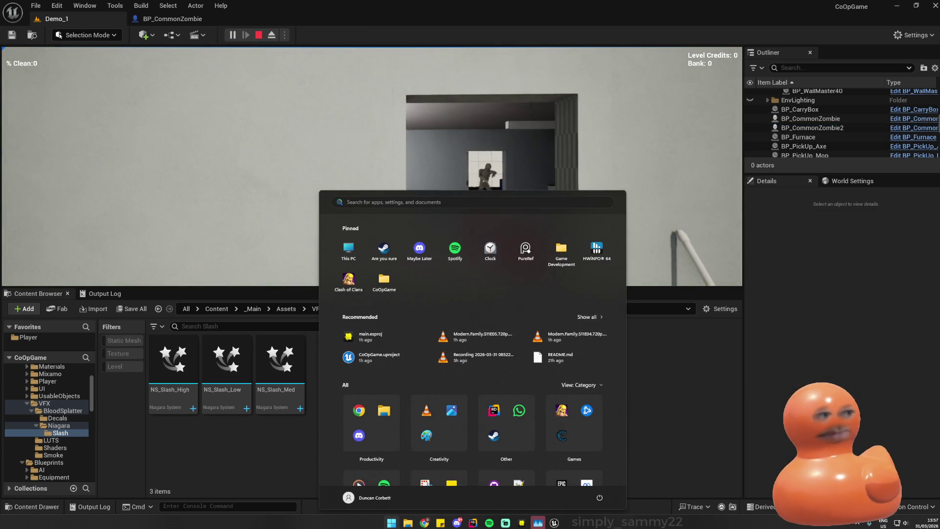
key(Escape)
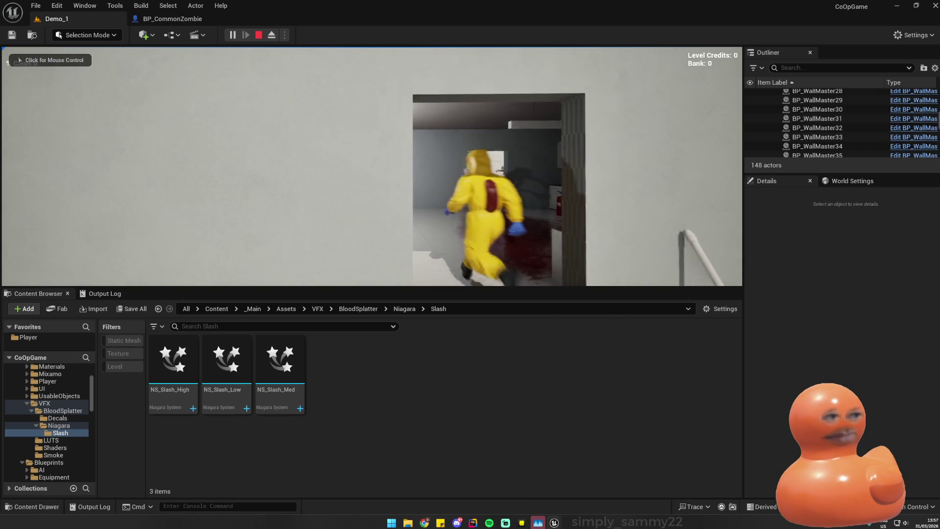
key(super)
key(Escape)
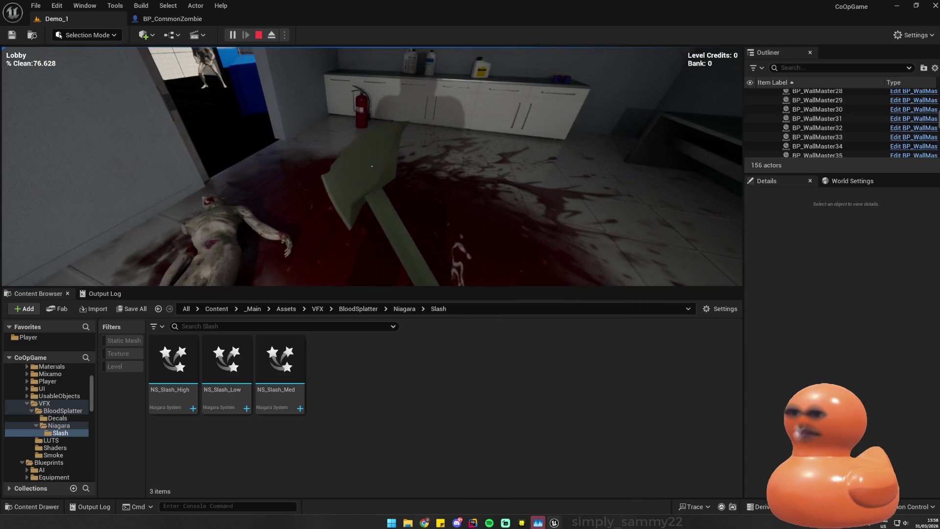
key(Escape)
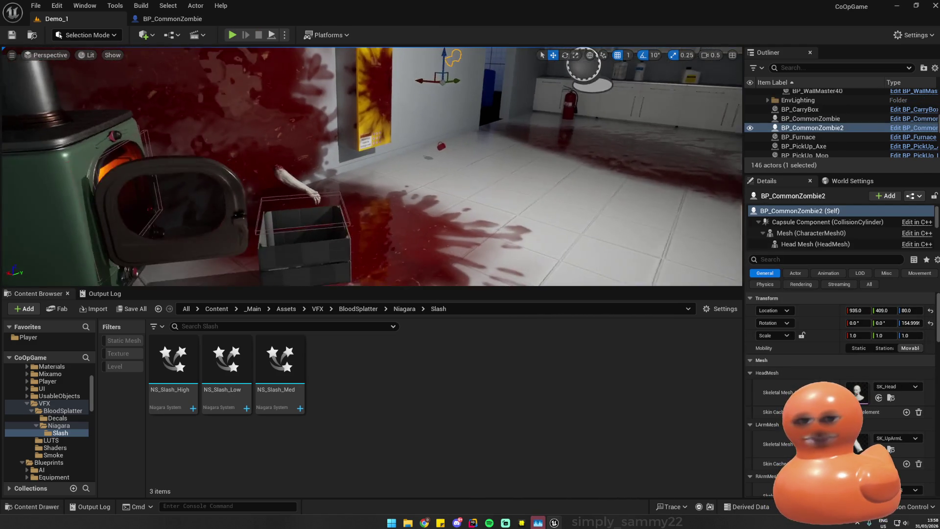
- Orbit the view over the blood-spattered furnace wall, floor and doorway
drag(465, 131, 465, 131)
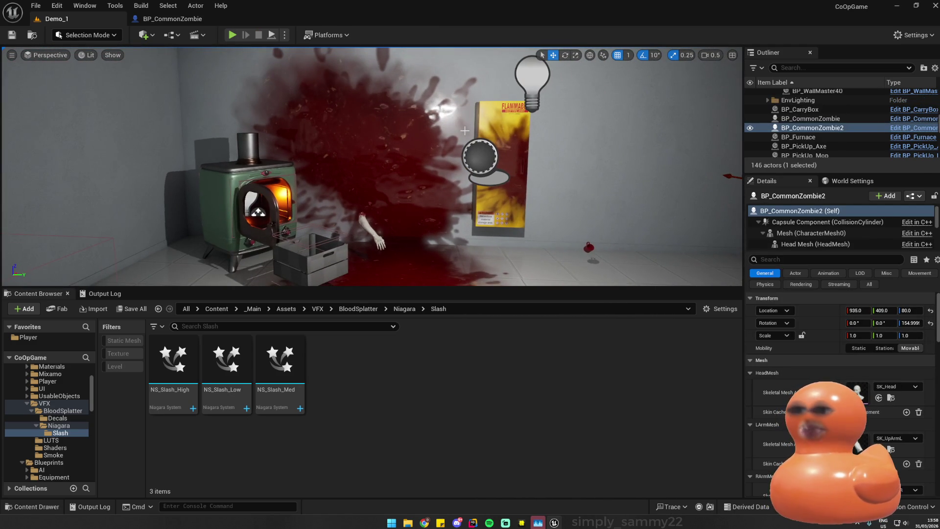
drag(501, 152, 503, 143)
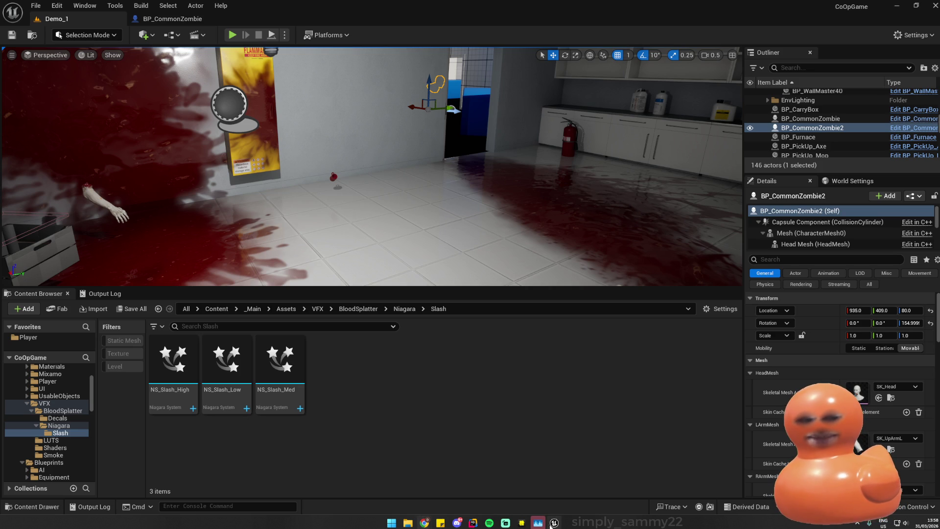
click(36, 5)
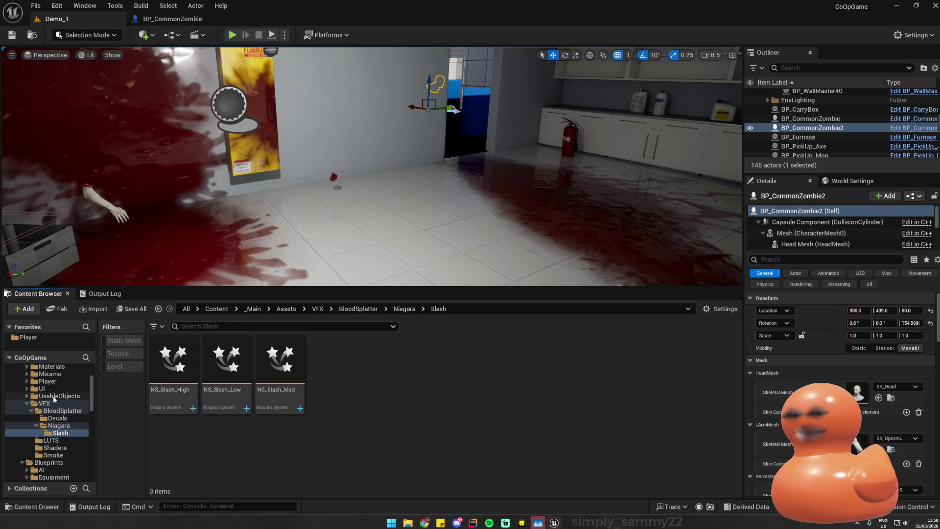
- Browse from the Niagara folder up through VFX to the top-level Content folders
scroll(56, 431, down, 3)
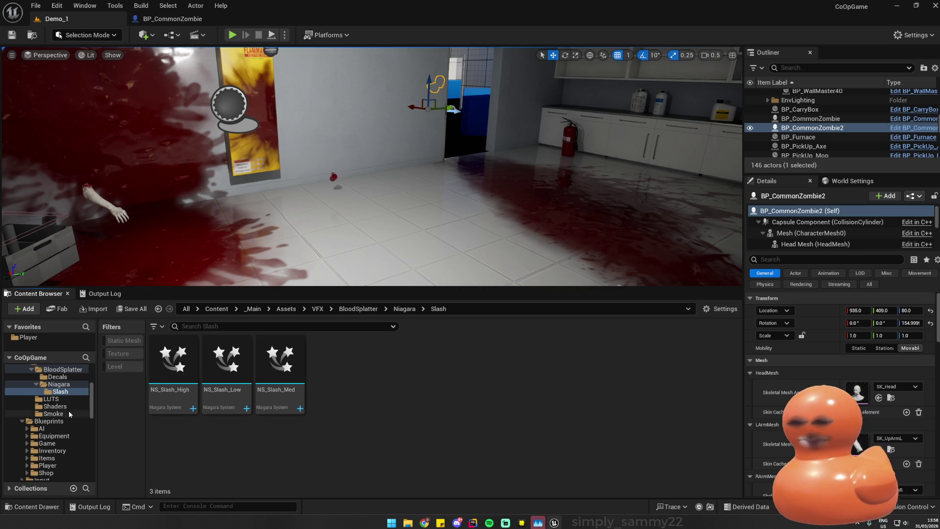
click(59, 384)
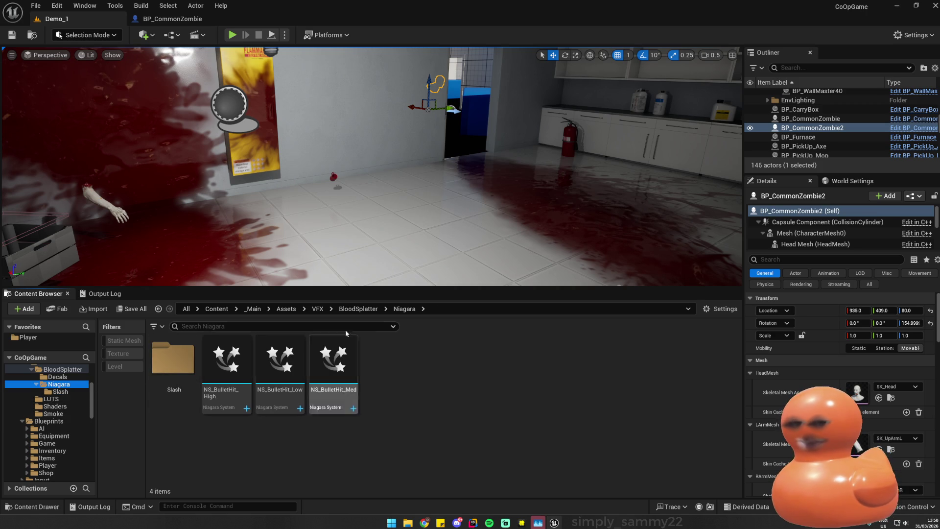
click(316, 309)
scroll(59, 390, up, 3)
click(36, 377)
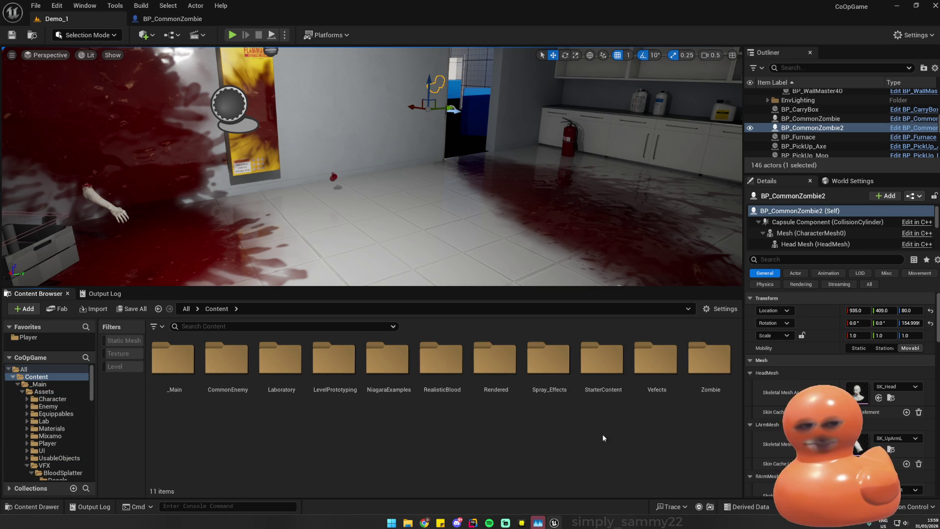
- Open the RealisticBlood pack's Showroom_Dark level from its _Maps folder
double_click(443, 359)
double_click(237, 360)
double_click(173, 362)
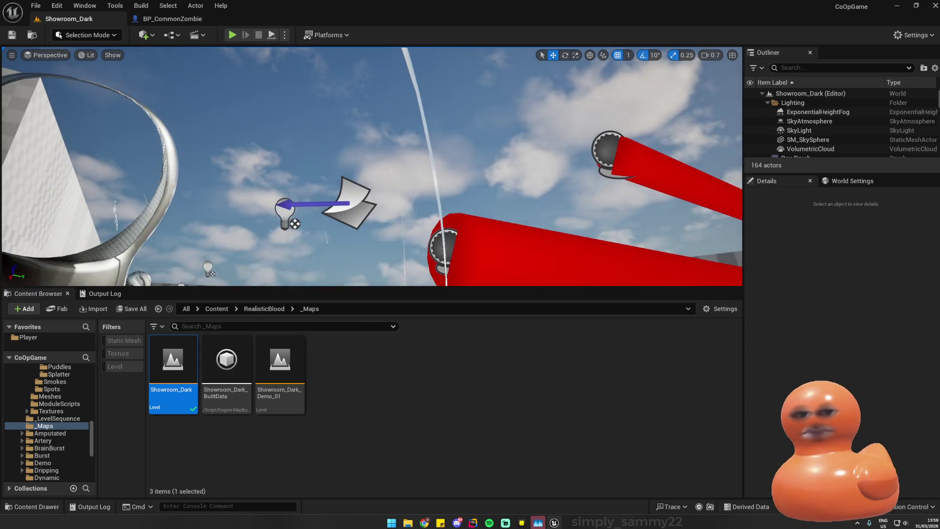
- Select a blood decal on the showroom model and browse to its material asset
click(350, 202)
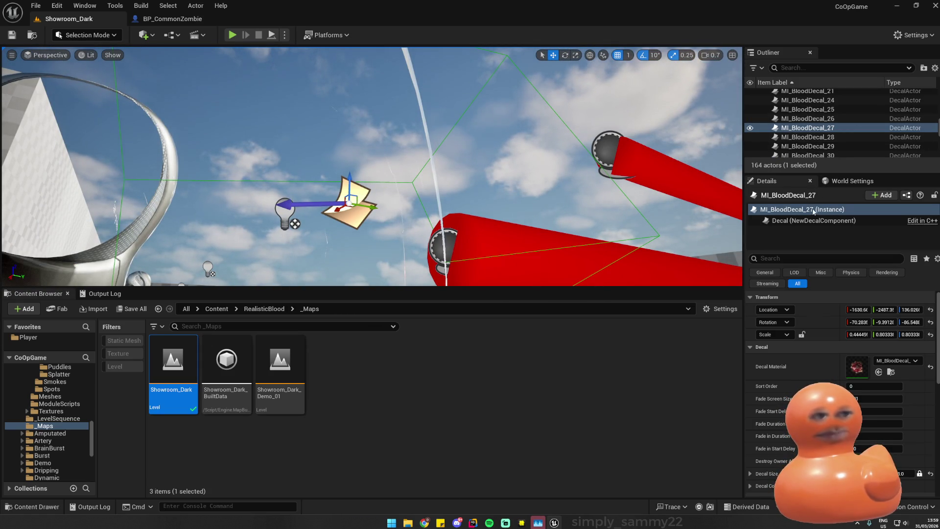
right_click(792, 130)
click(839, 162)
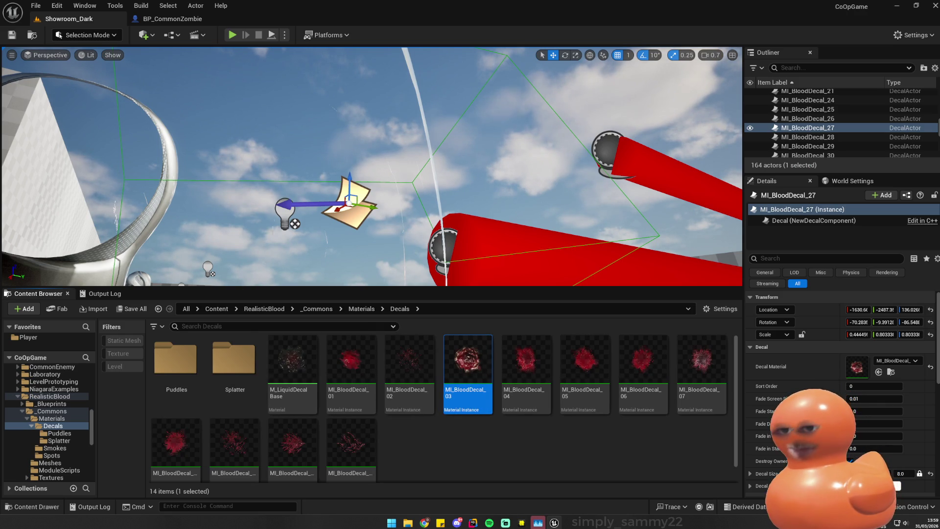
- Navigate to _Main/Assets/VFX/BloodSplatter/Decals and select MI_Decal_low
scroll(47, 385, up, 10)
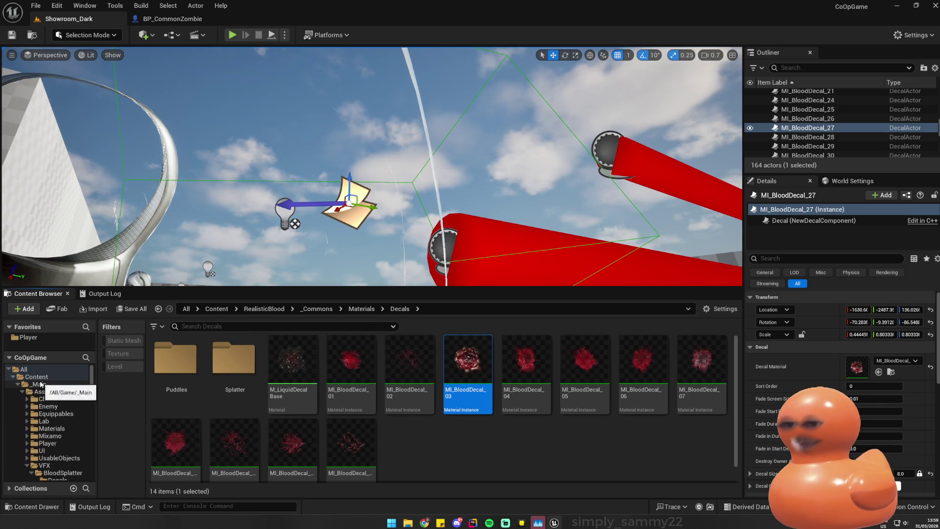
click(44, 391)
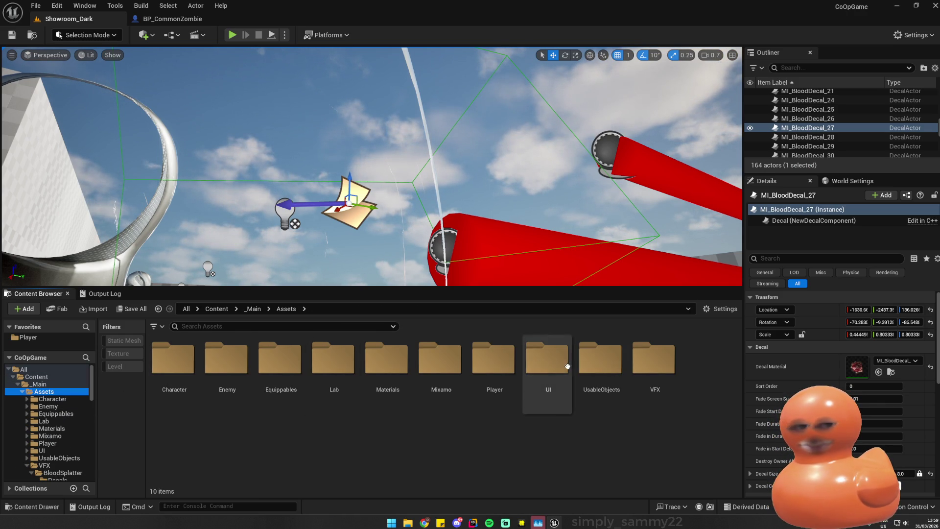
click(653, 368)
double_click(668, 362)
double_click(174, 361)
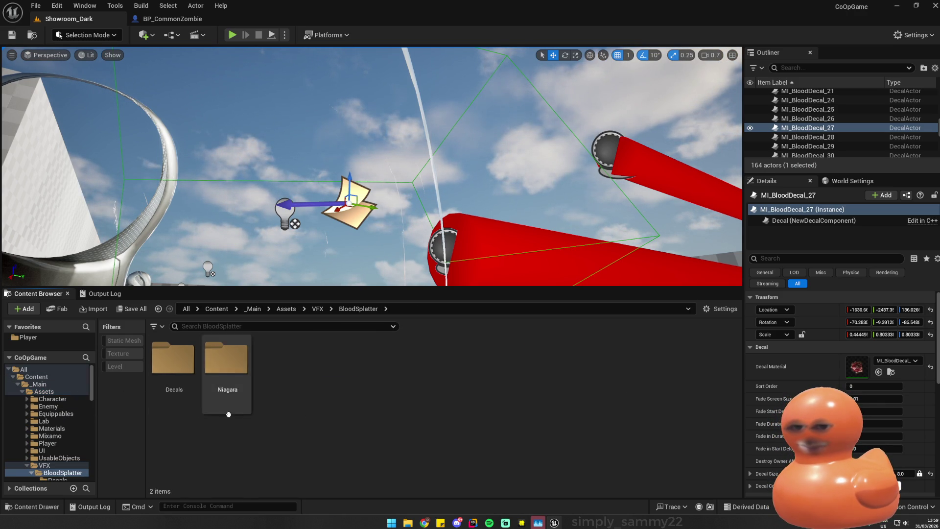
double_click(180, 362)
click(219, 406)
- Frame the selected blood decal up close, then launch GitHub Desktop
key(f)
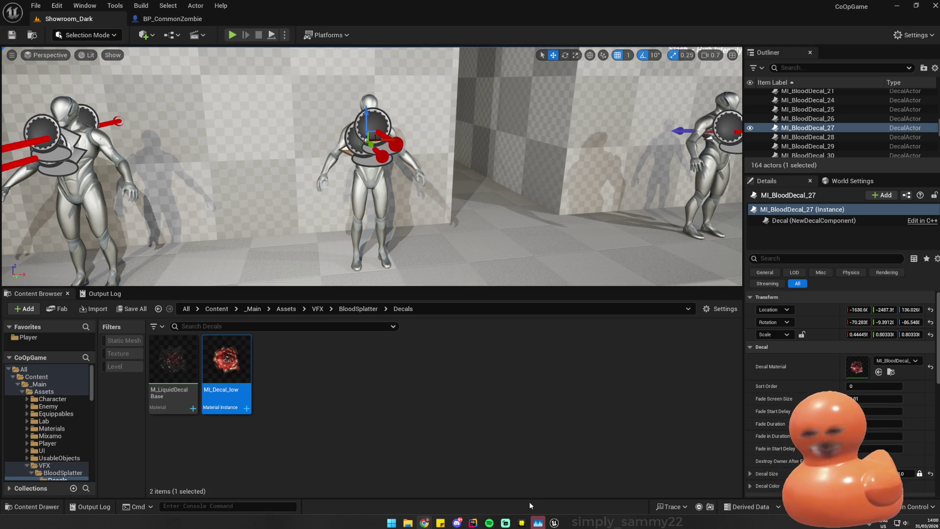
click(554, 524)
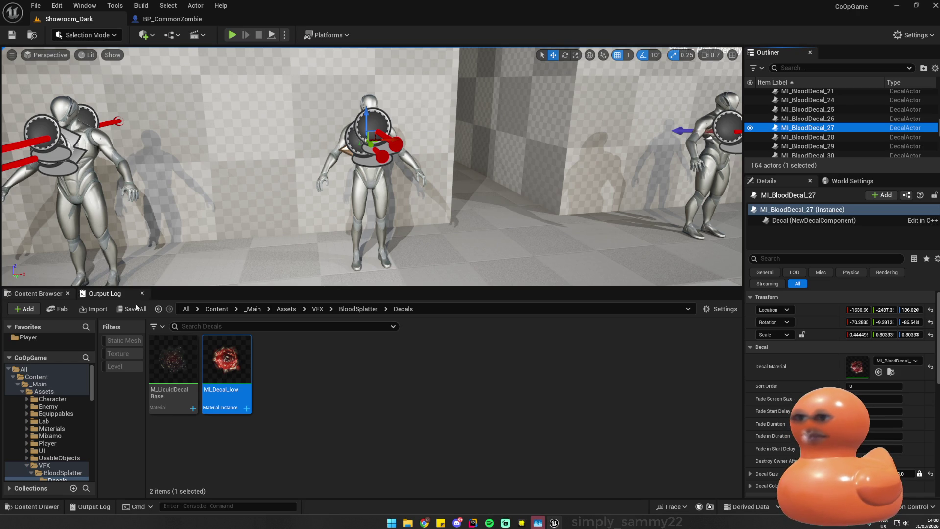
mouse_move(505, 523)
key(super)
text(github Desktop)
key(Return)
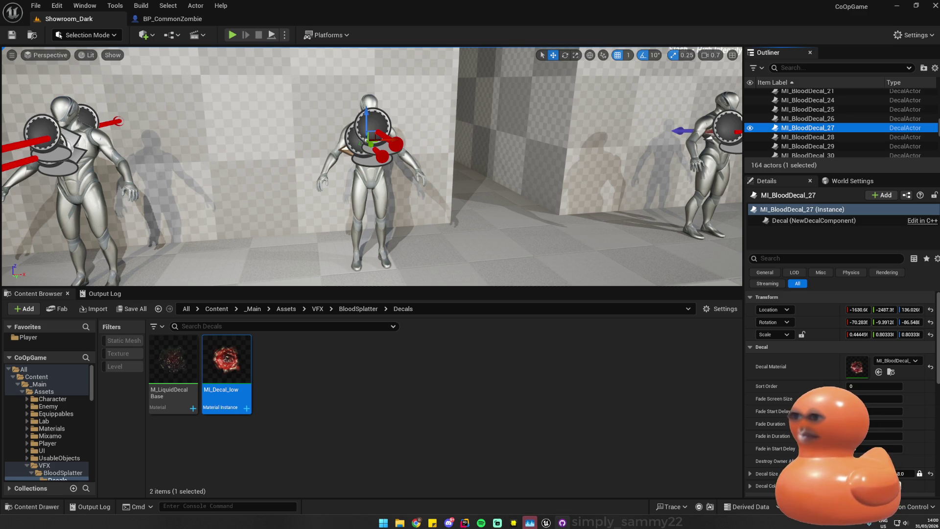
- Open the Demo_1 level via File > Open Level
click(36, 5)
click(66, 52)
double_click(508, 216)
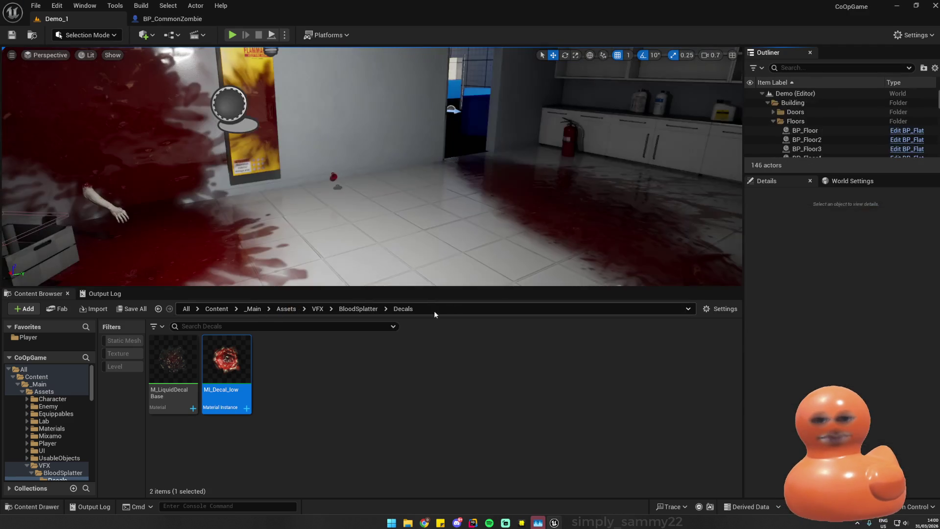
- Select the BP_Floor actor in the Demo_1 viewport, then switch to Rider
click(504, 451)
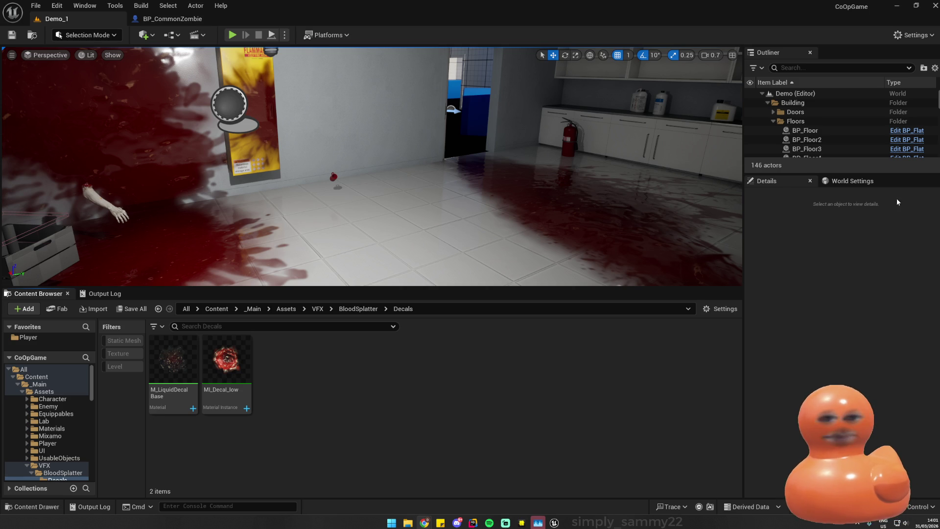
click(805, 131)
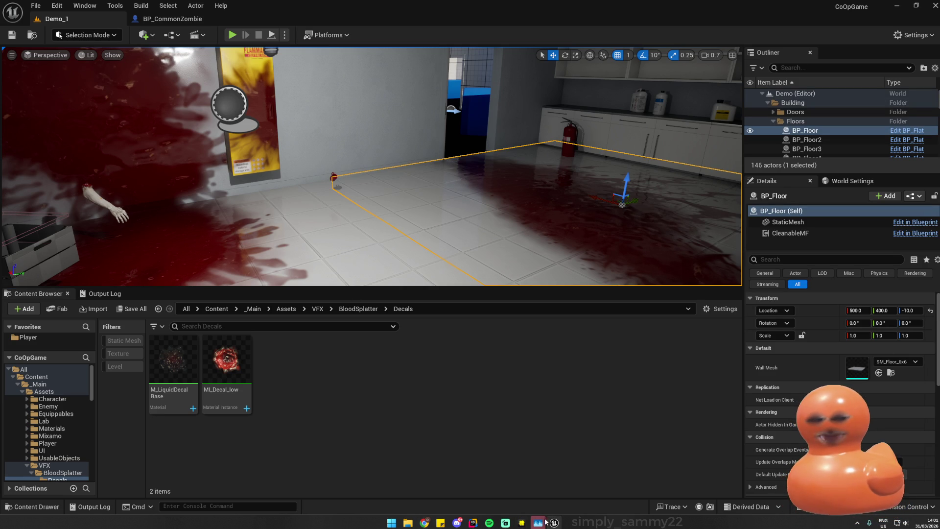
click(472, 523)
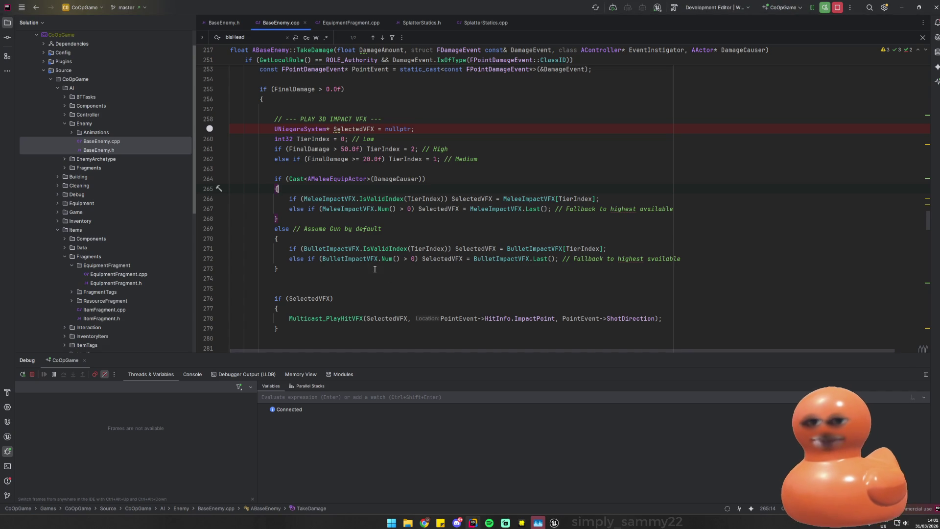
- Remove the line-259 breakpoint and close the extra source file tabs
click(210, 129)
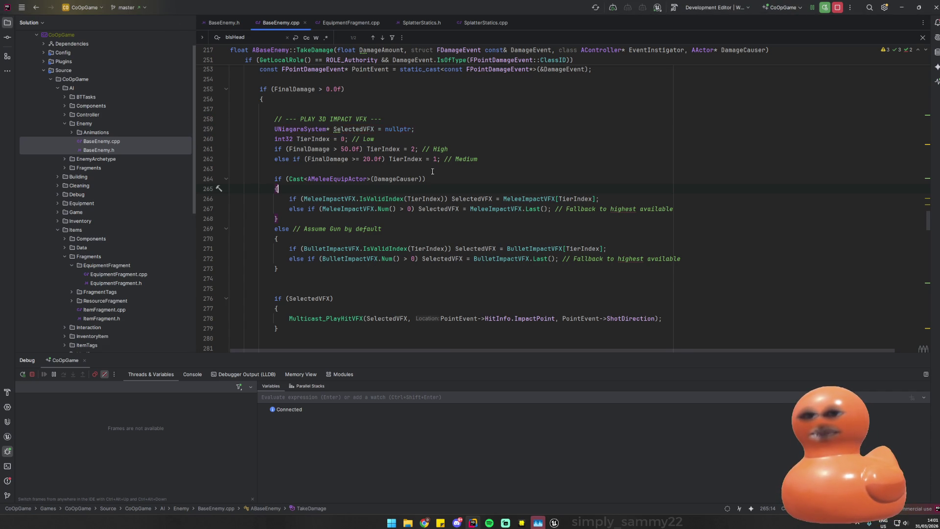
scroll(210, 129, up, 3)
middle_click(348, 22)
middle_click(348, 23)
middle_click(349, 23)
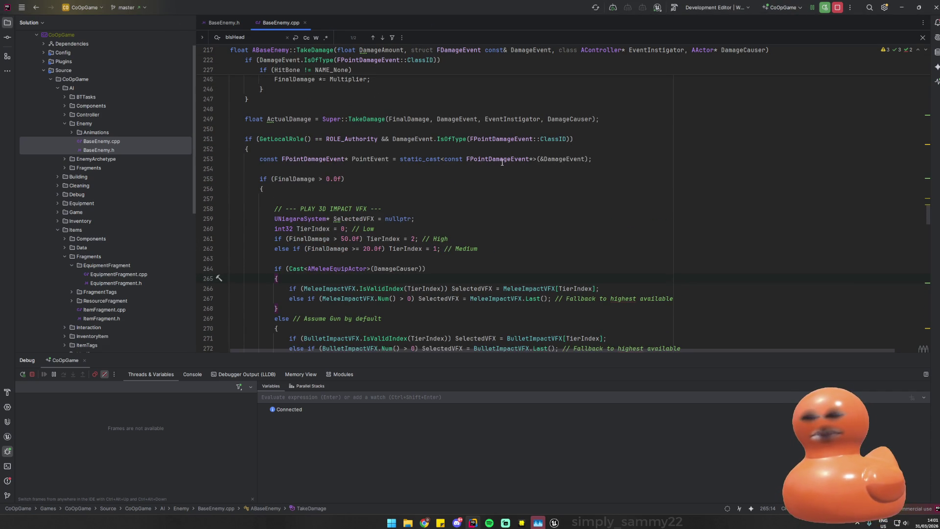
- Paste the DECALS declarations block into BaseEnemy.h after line 76
click(224, 23)
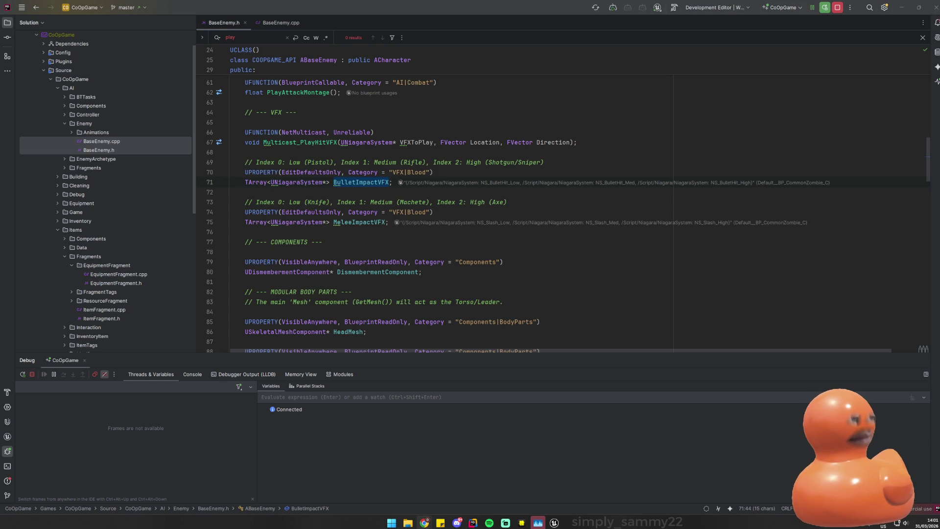
click(302, 118)
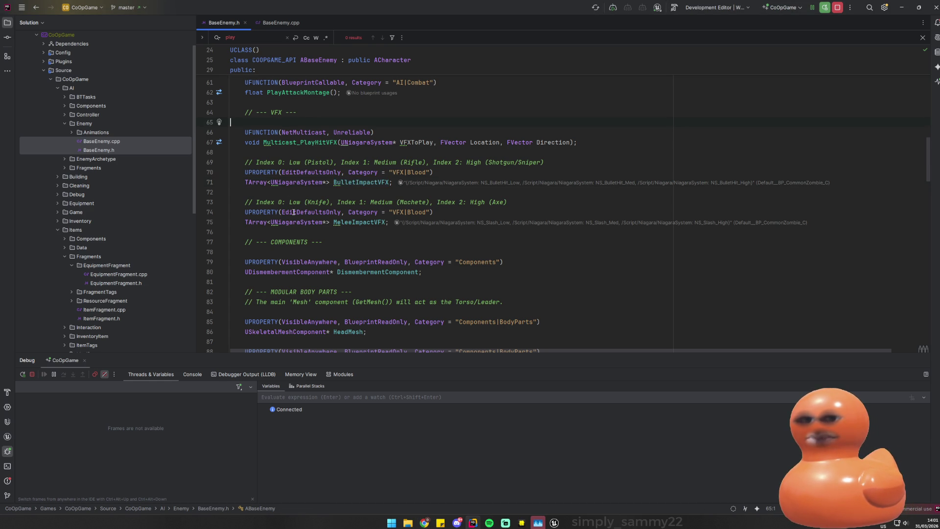
click(336, 232)
text(// --- DECALS (NEW) ---      UFUNCTION(NetMulticast, Unreliable)     void Multicast_SpawnWoundDecal(UMaterialInterface* DecalMaterial, FName HitBone, FVector Location, FRotator Rotation);      // Index 0: Low (Pistol), Index 1: Medium (Rifle), Index 2: High (Shotgun/Sniper)     UPROPERTY(EditDefaultsOnly, Category = "VFX|Decals")     TArray<UMaterialInterface*> BulletWoundDecals;      // Index 0: Low (Knife), Index 1: Medium (Machete), Index 2: High (Axe)     UPROPERTY(EditDefaultsOnly, Category = "VFX|Decals")     TArray<UMaterialInterface*> MeleeWoundDecals;      // X is depth, Y and Z are the width/height of the decal     UPROPERTY(EditDefaultsOnly, Category = "VFX|Decals")     FVector DefaultDecalSize = FVector(8.0f, 8.0f, 8.0f);      UPROPERTY(EditDefaultsOnly, Category = "VFX|Decals")     float DecalLifeSpan = 30.0f; // Good idea to fade these out for performance)
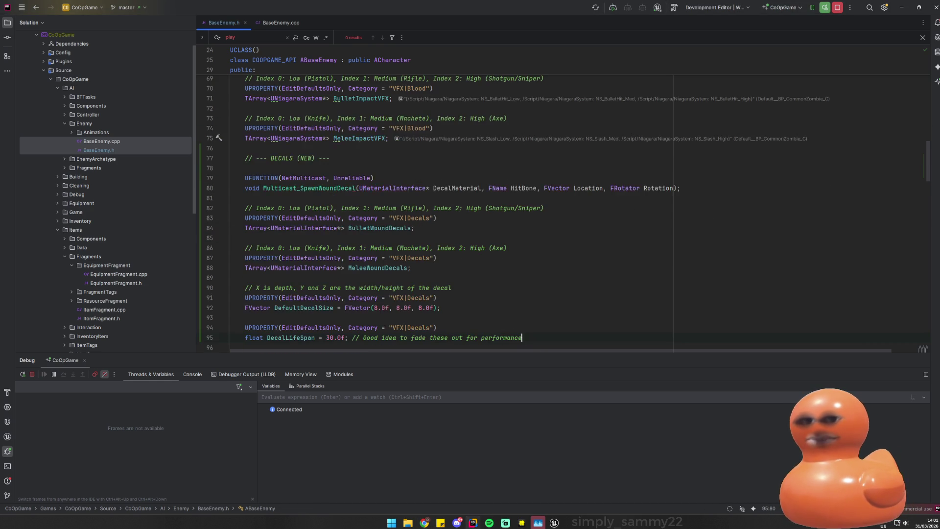
scroll(470, 196, down, 2)
click(280, 23)
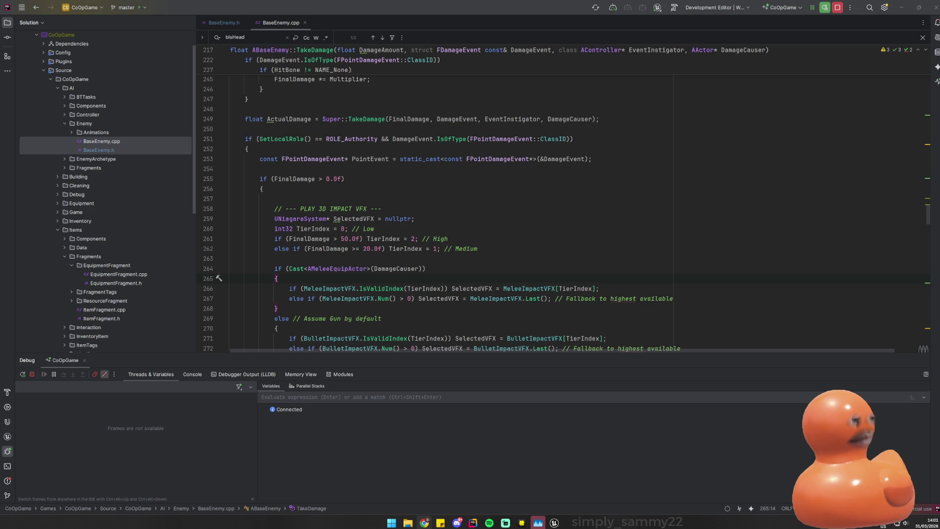
scroll(440, 151, down, 3)
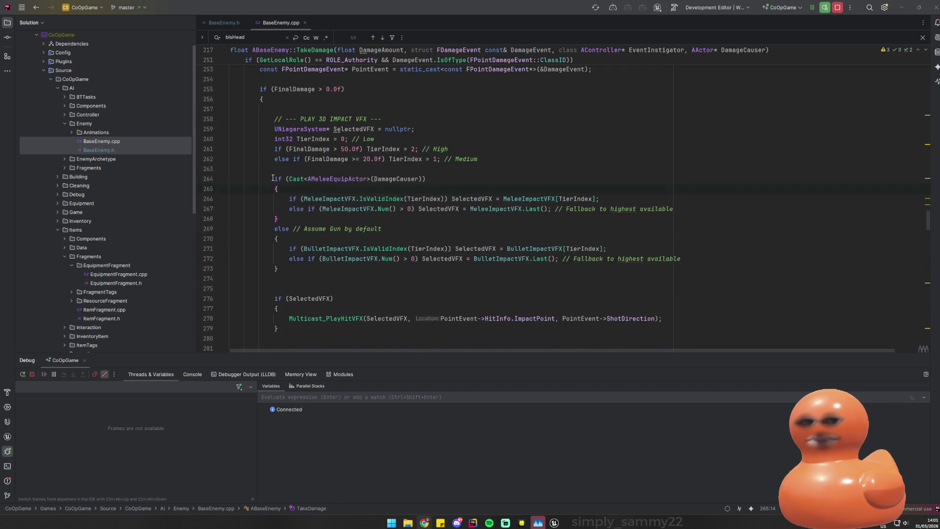
- Paste the melee wound decal selection and declare SelectedDecal as a null material pointer
click(727, 200)
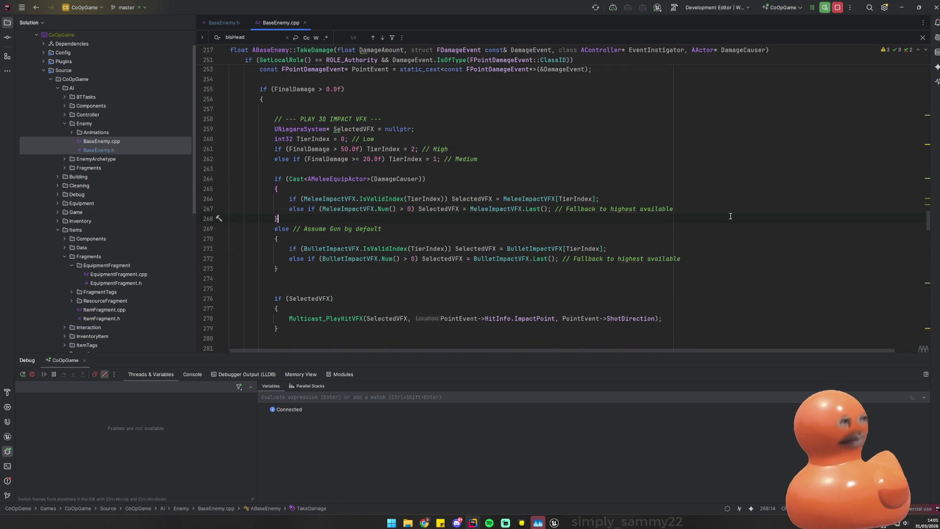
click(708, 206)
text(// Select Decal 				if (MeleeWoundDecals.IsValidIndex(TierIndex)) SelectedDecal = MeleeWoundDecals[TierIndex]; 				else if (MeleeWoundDecals.Num() > 0) SelectedDecal = MeleeWoundDecals.Last();)
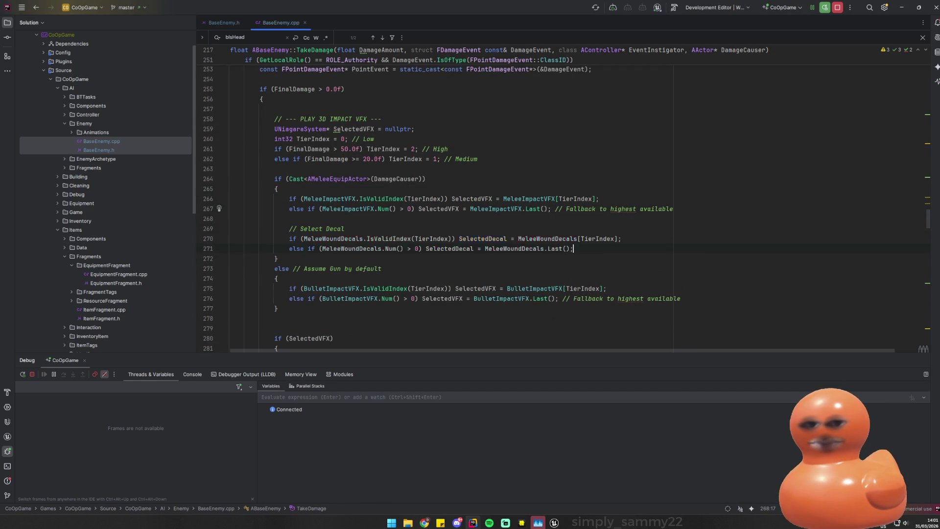
double_click(482, 239)
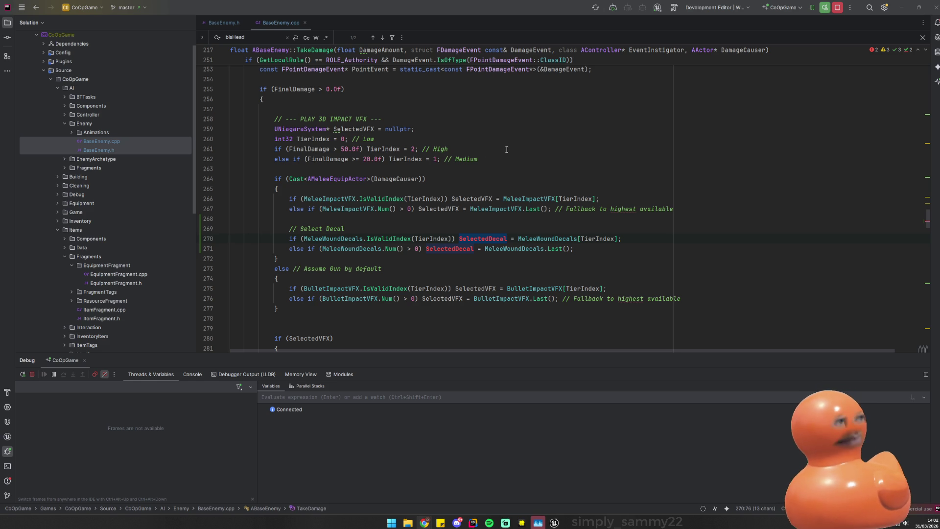
scroll(411, 191, up, 7)
scroll(412, 191, up, 6)
scroll(412, 192, down, 10)
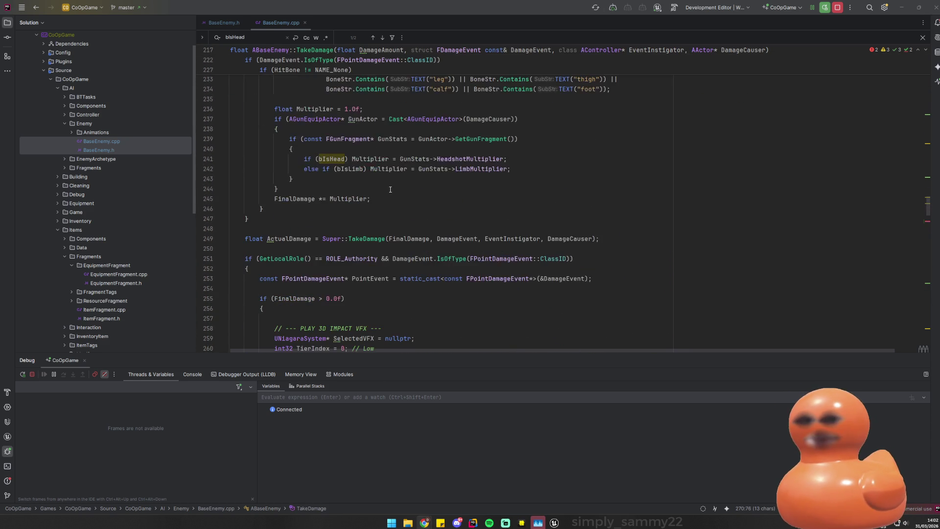
click(439, 248)
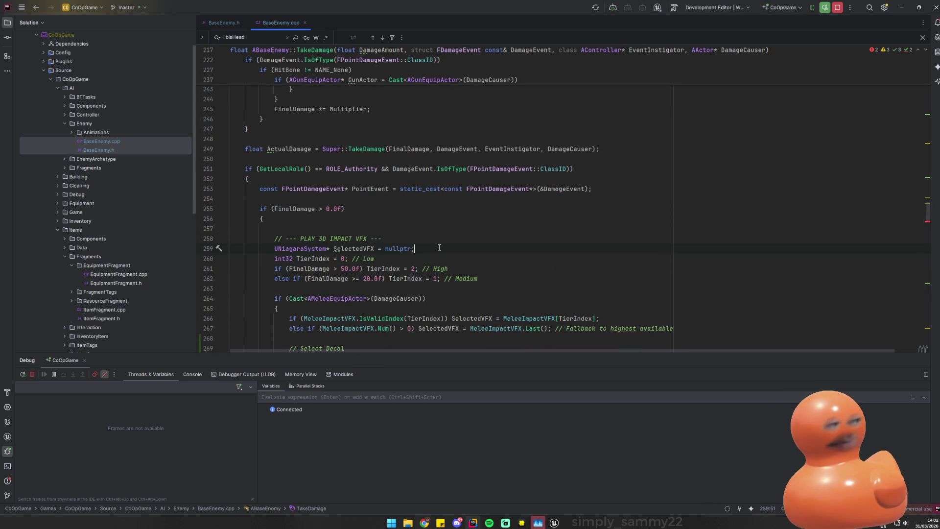
key(Return)
key(Tab)
key(Return)
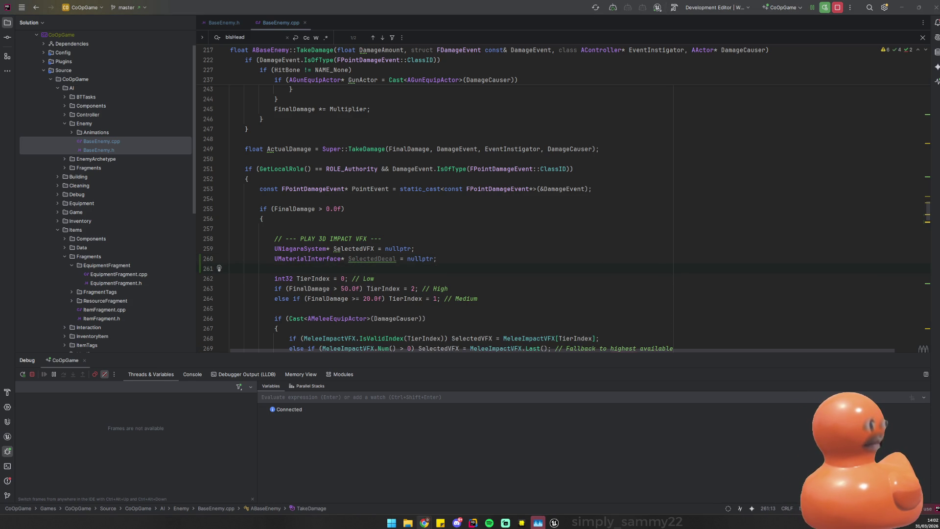
- Paste the bullet wound decal selection lines into the gun branch
scroll(362, 195, down, 3)
double_click(363, 169)
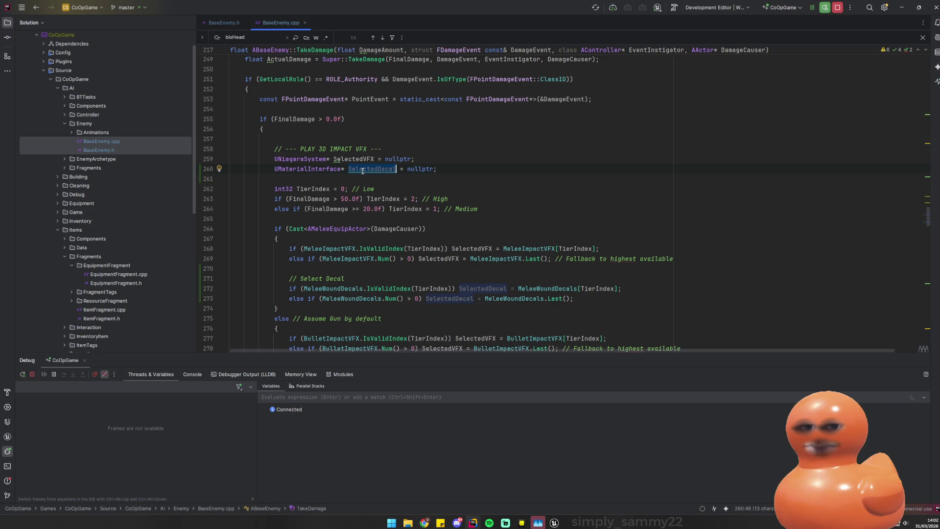
scroll(394, 224, down, 1)
double_click(482, 258)
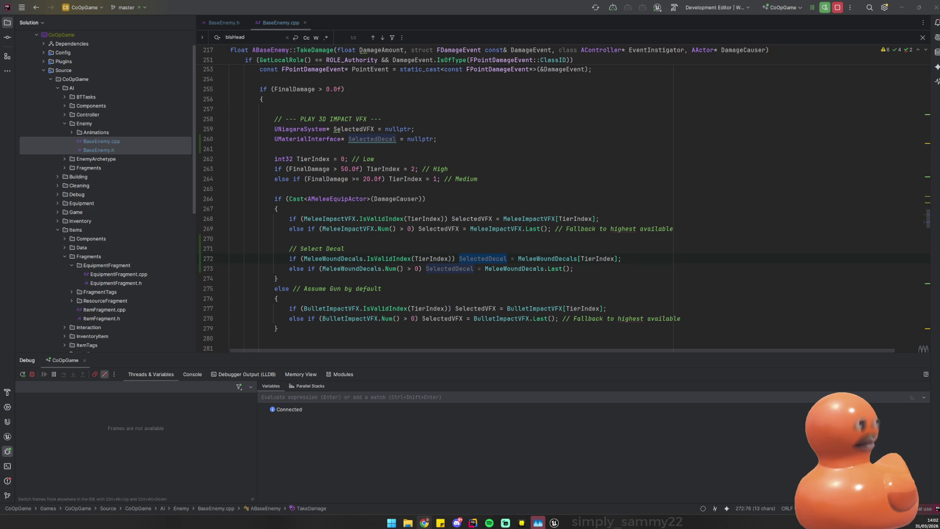
scroll(677, 213, down, 3)
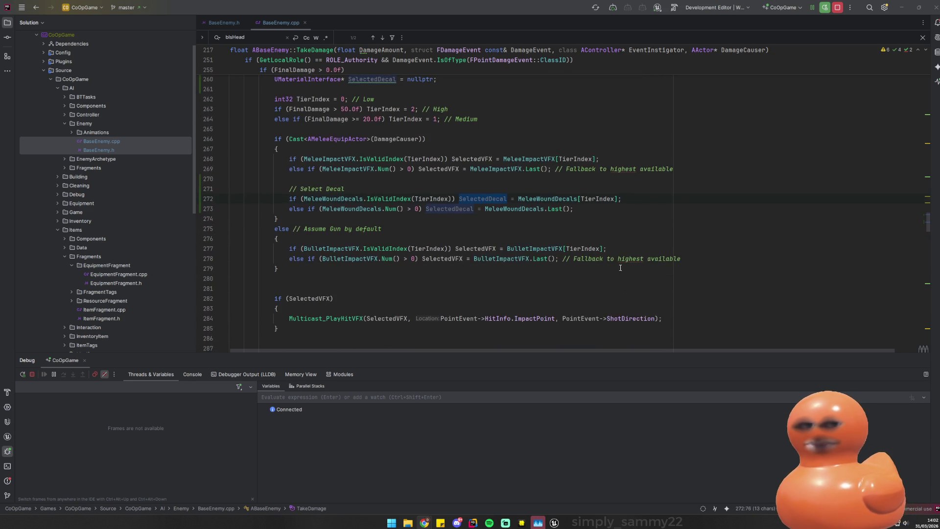
click(727, 259)
key(Return)
text(// Select Decal if (BulletWoundDecals.IsValidIndex(TierIndex)) SelectedDecal = BulletWoundDecals[TierIndex]; else if (BulletWoundDecals.Num() > 0) SelectedDecal = BulletWoundDecals.Last();)
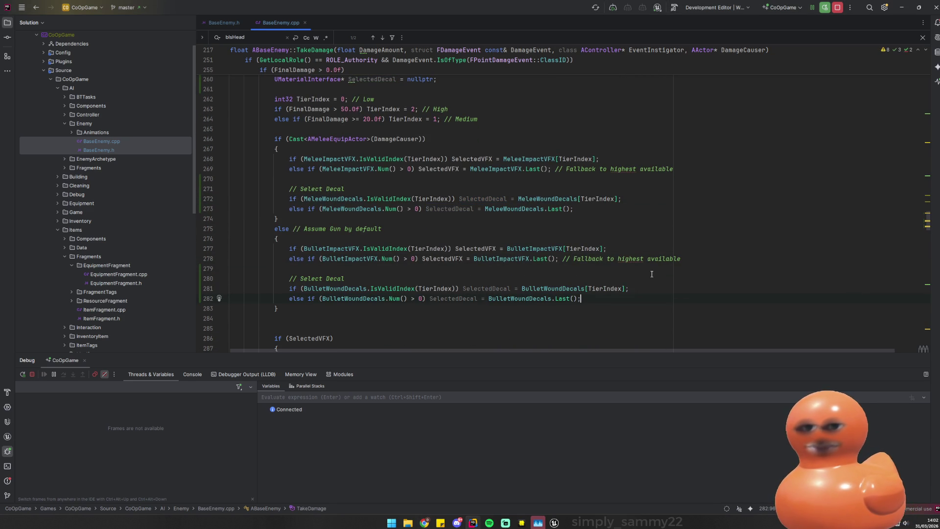
key(alt+Tab)
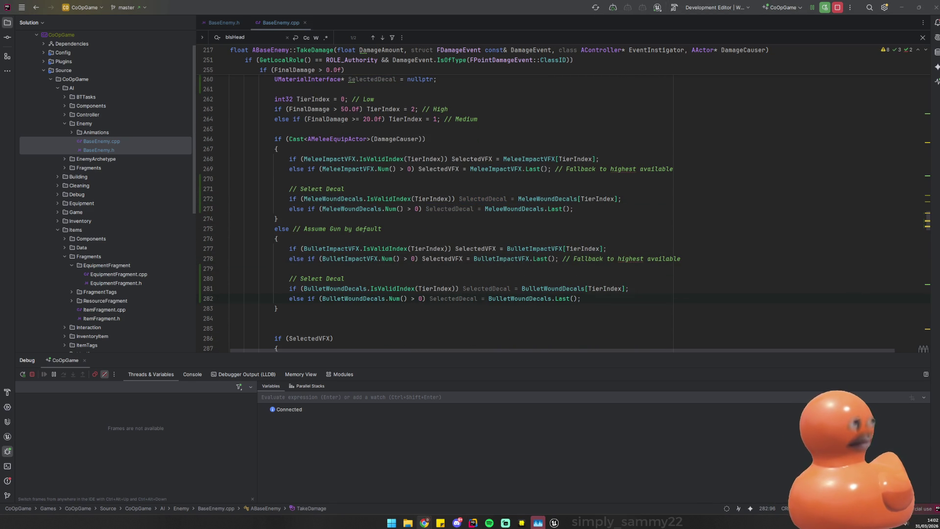
- Add the if (SelectedDecal) spawn block after the hit VFX code
scroll(791, 218, down, 3)
click(277, 278)
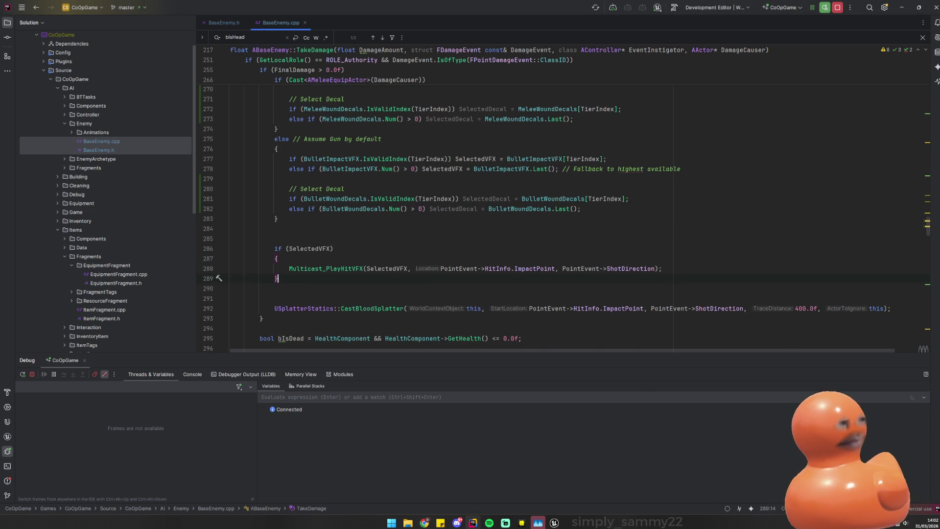
key(alt+Tab)
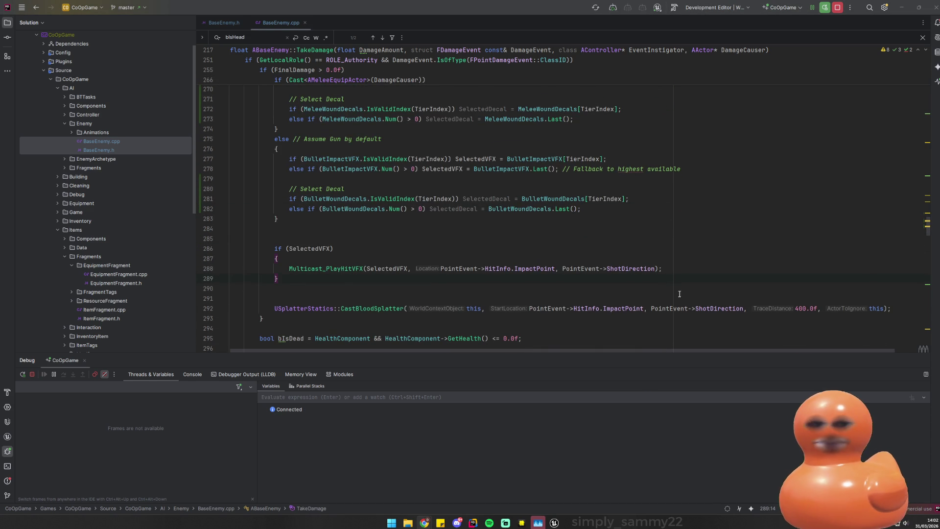
key(alt+Tab)
key(Return)
text(if (SelectedDecal) {     // A decal projects down its Local X-Axis.     // ImpactNormal points OUT of the enemy, so we invert it so the decal projects INTO the enemy.     FRotator DecalRotation = (PointEvent->HitInfo.ImpactNormal * -1.0f).Rotation();      // Optional: Add a random roll so the same decal looks different every time     DecalRotation.Roll = FMath::RandRange(0.0f, 360.0f);      Multicast_SpawnWoundDecal(SelectedDecal, HitBone, PointEvent->HitInfo.ImpactPoint, DecalRotation); })
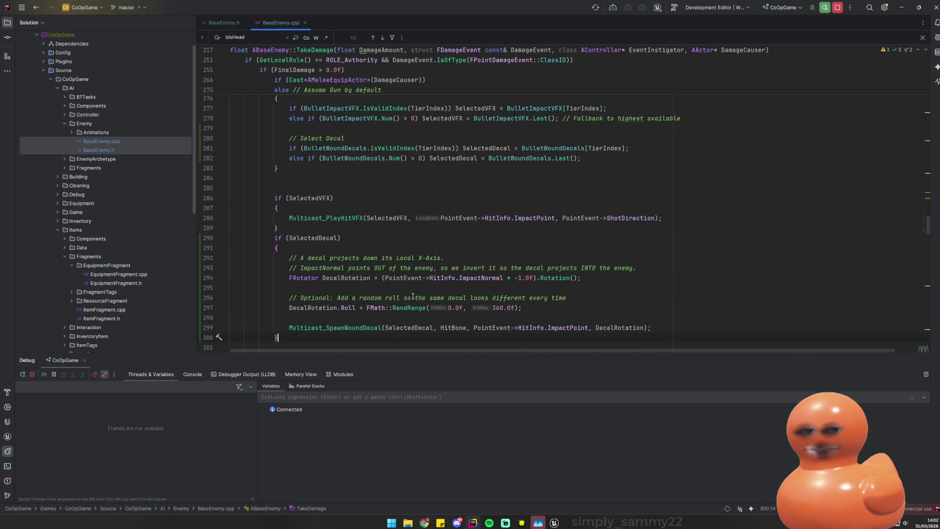
ctrl+click(353, 328)
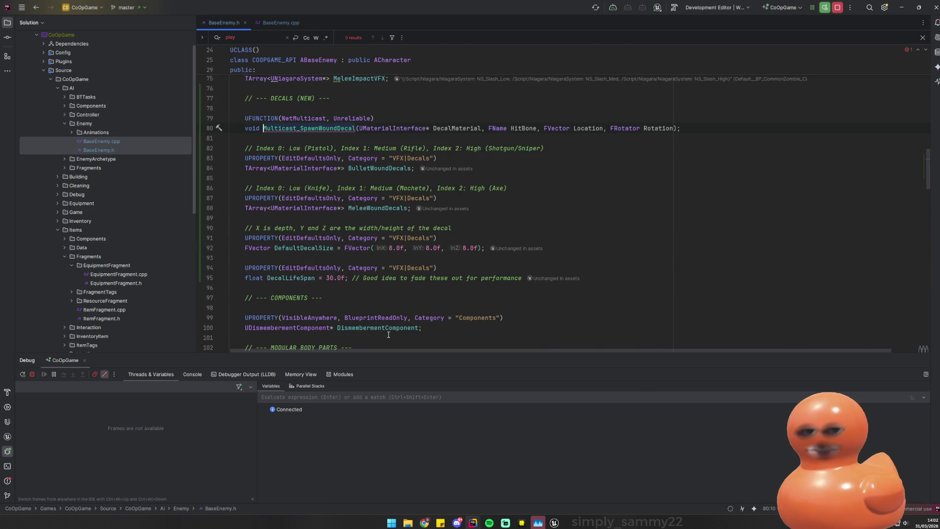
key(ctrl+alt+Left)
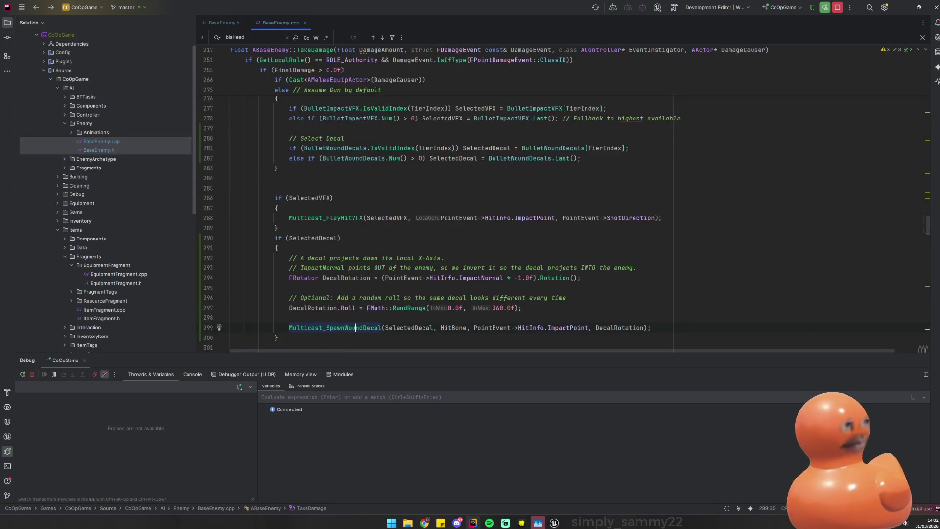
- Paste Multicast_SpawnWoundDecal_Implementation and add the missing UGameplayStatics include
key(alt+Tab)
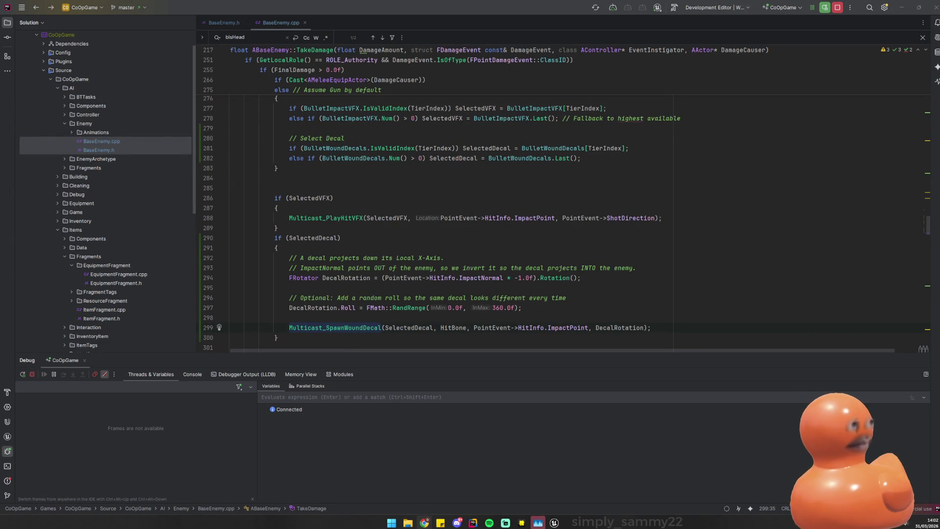
scroll(462, 224, down, 20)
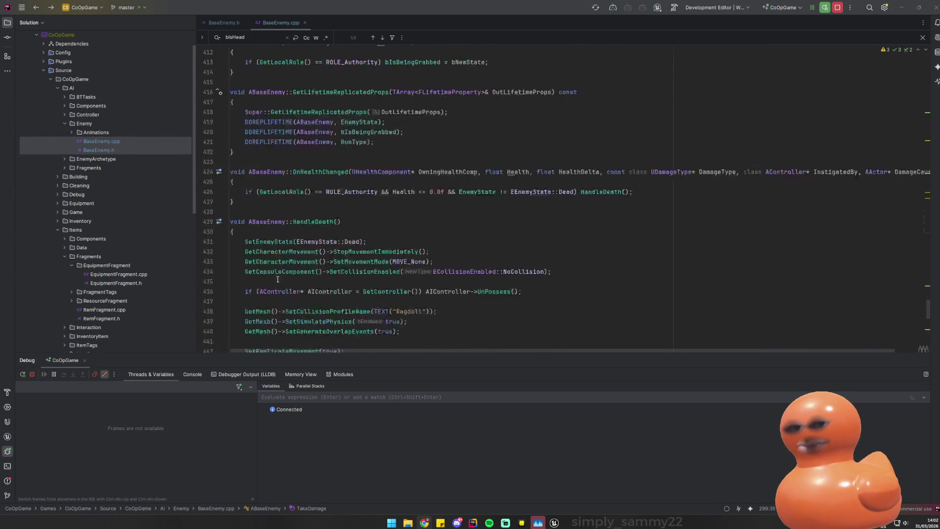
click(257, 275)
key(Return)
text(void ABaseEnemy::Multicast_SpawnWoundDecal_Implementation(UMaterialInterface* DecalMaterial, FName HitBone, FVector Location, FRotator Rotation) {     if (DecalMaterial && GetMesh())     {         // Spawn attached to the HitBone so it deforms and moves perfectly with the limb         UGameplayStatics::SpawnDecalAttached(             DecalMaterial,             DefaultDecalSize,             GetMesh(),             HitBone,             Location,             Rotation,             EAttachLocation::KeepWorldPosition,             DecalLifeSpan         );     } })
click(286, 228)
key(alt+Return)
key(Return)
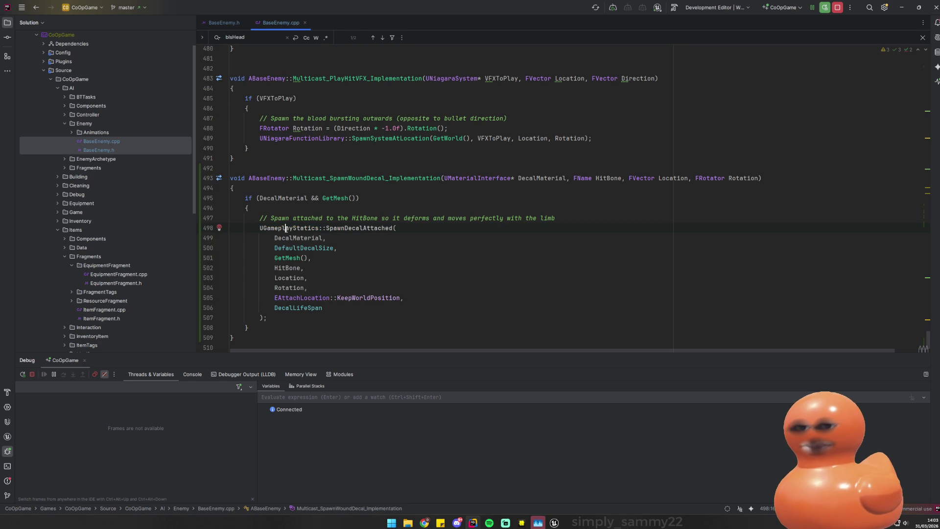
key(Down)
key(Down)
key(Down)
key(Up)
key(Up)
key(Up)
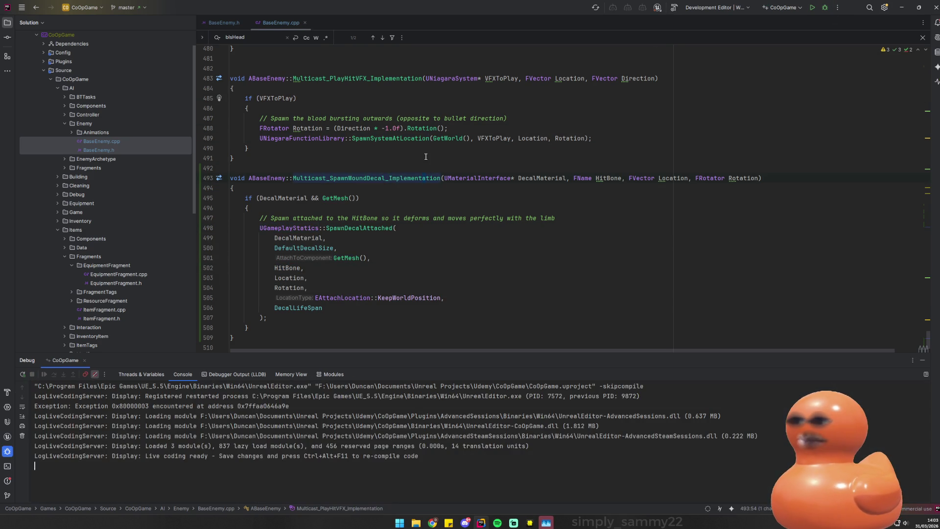
- Review the VFX spawn lines and build the project with Ctrl+Shift+B
drag(382, 138, 404, 128)
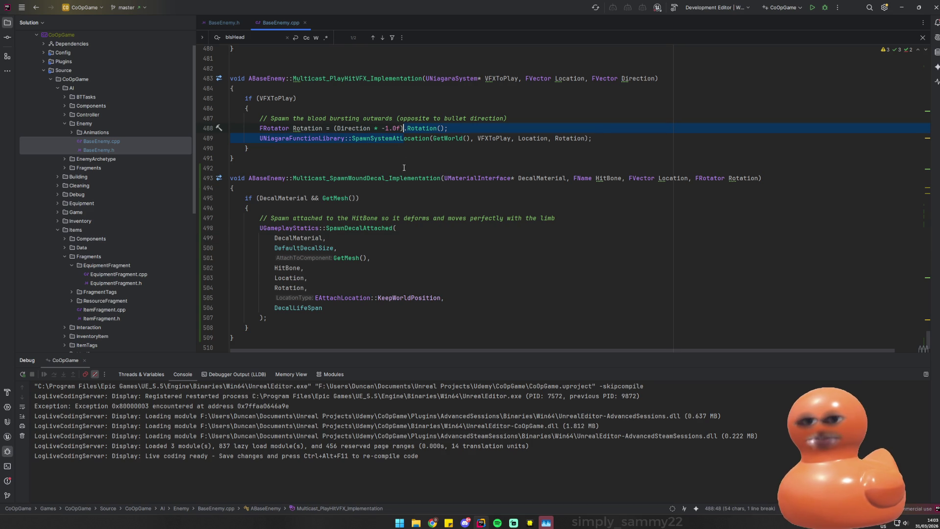
click(404, 168)
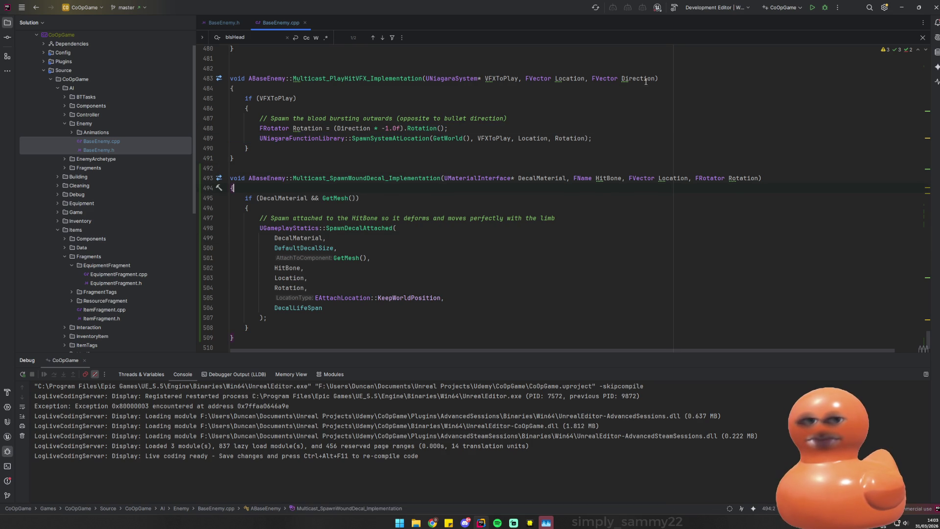
key(ctrl+shift+b)
scroll(595, 240, up, 3)
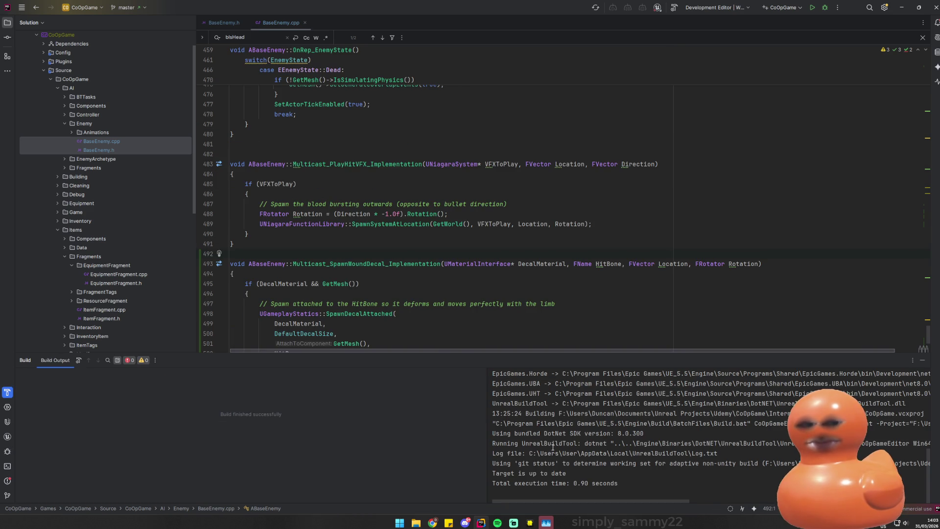
- Build CoOpGame until it succeeds and the Unreal Editor log shows TestLevel loading
click(674, 7)
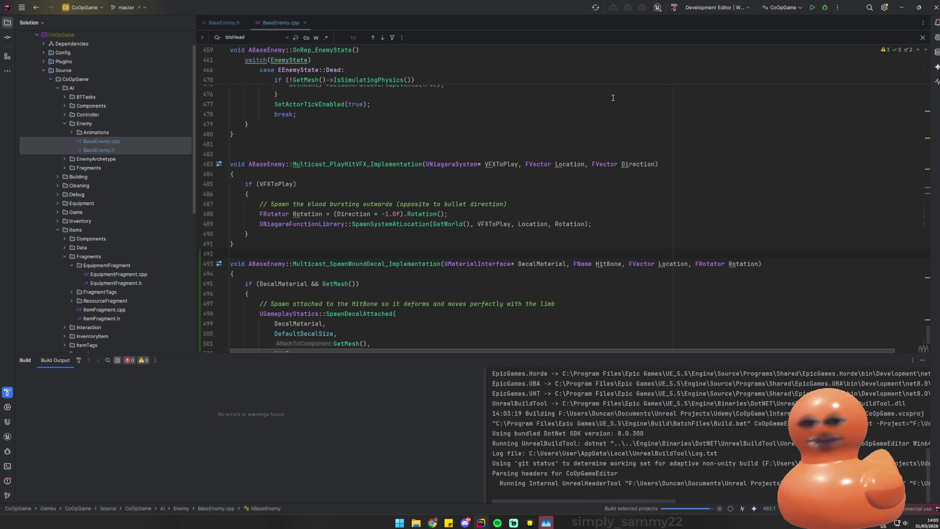
scroll(612, 98, down, 3)
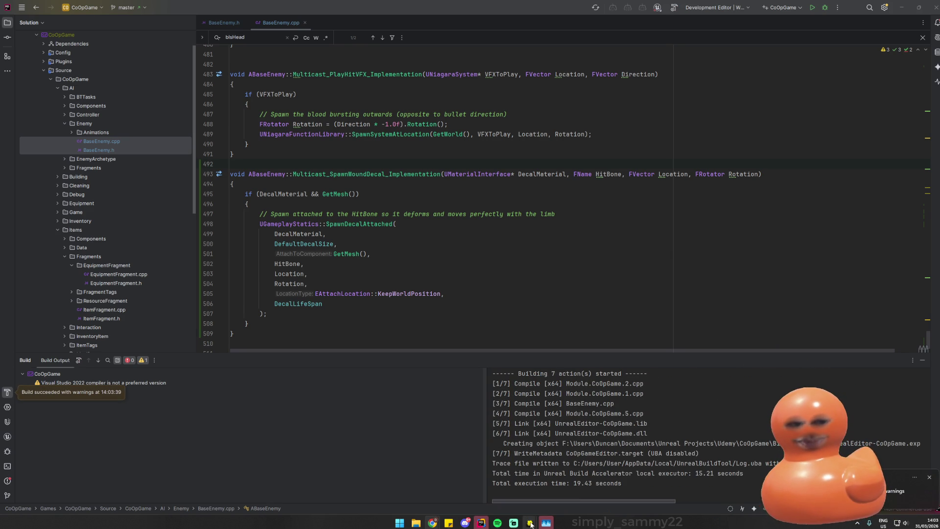
mouse_move(549, 522)
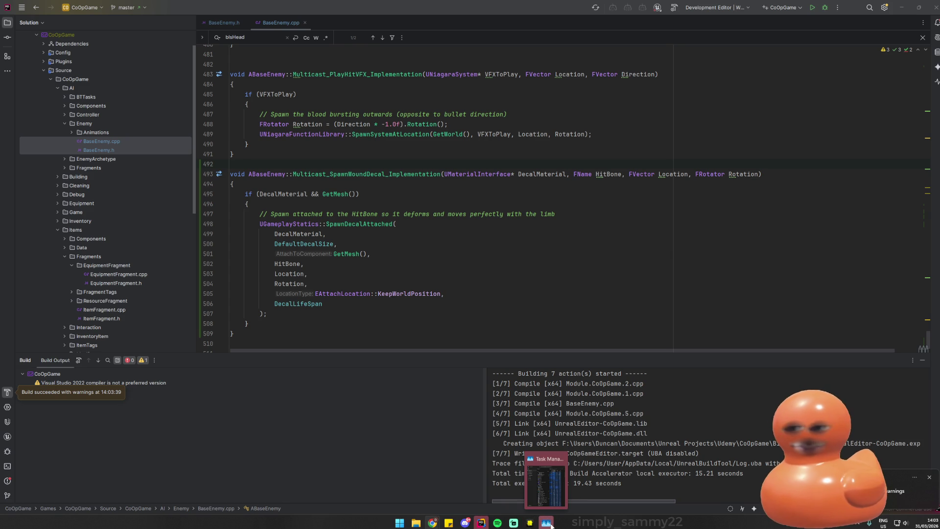
click(314, 274)
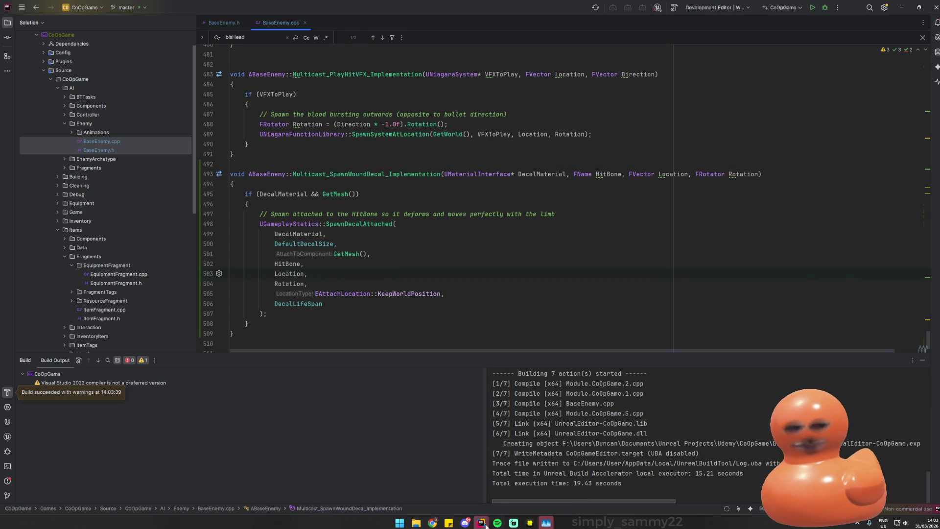
click(482, 523)
click(482, 524)
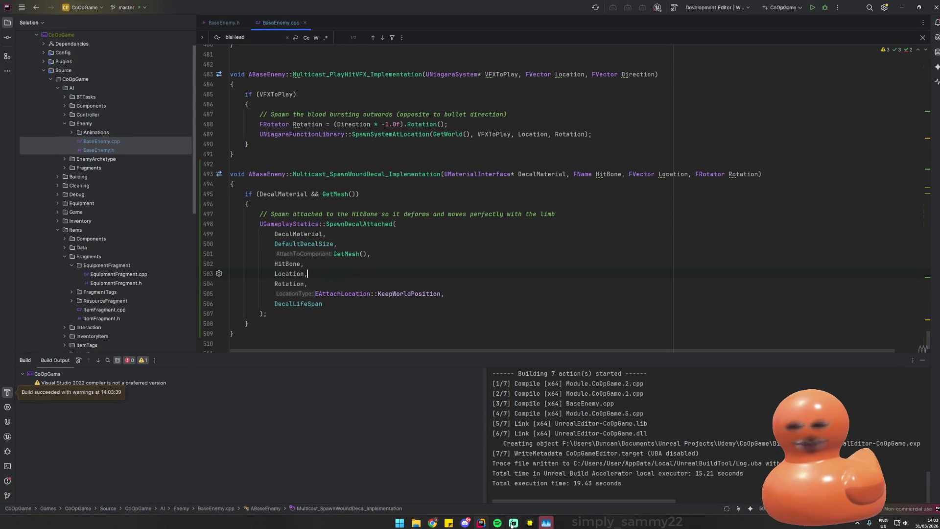
mouse_move(465, 522)
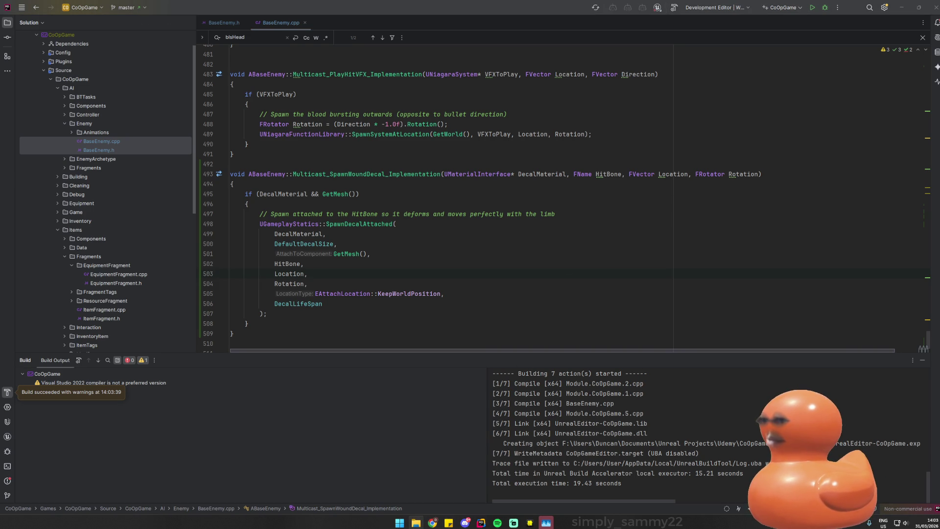
key(alt+Tab)
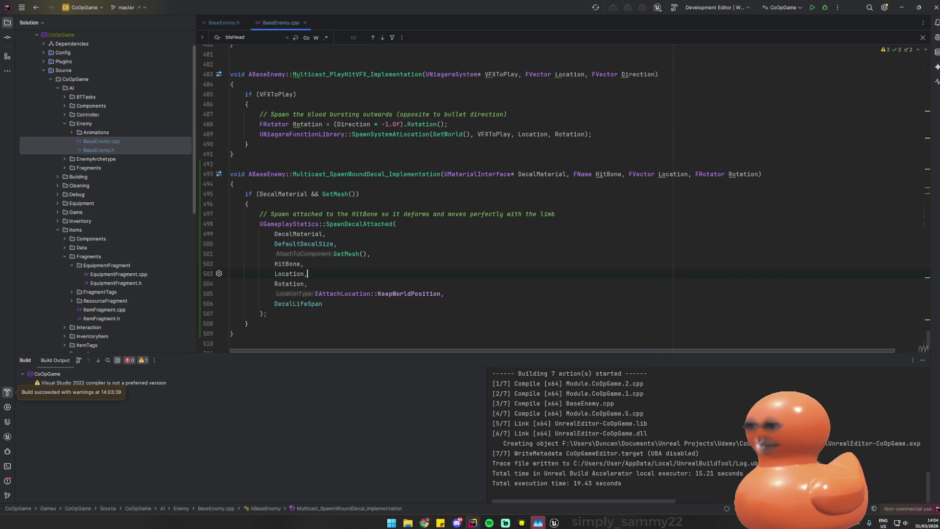
scroll(538, 196, down, 2)
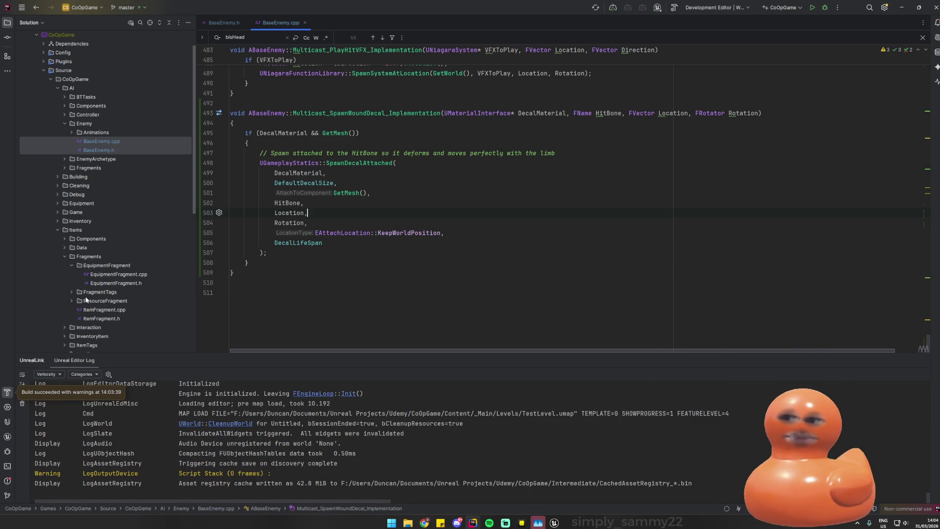
- Open the Demo_1 level via File > Open Level
click(526, 342)
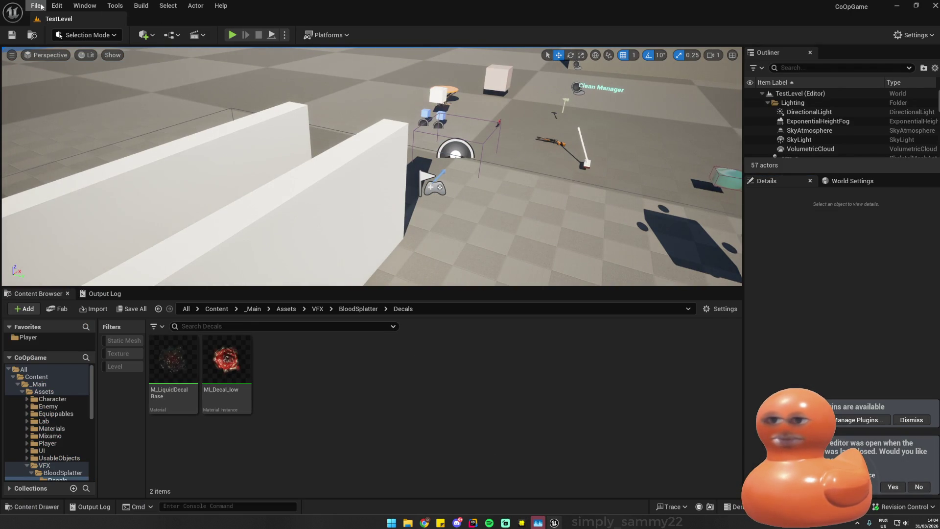
click(35, 5)
click(97, 54)
double_click(479, 185)
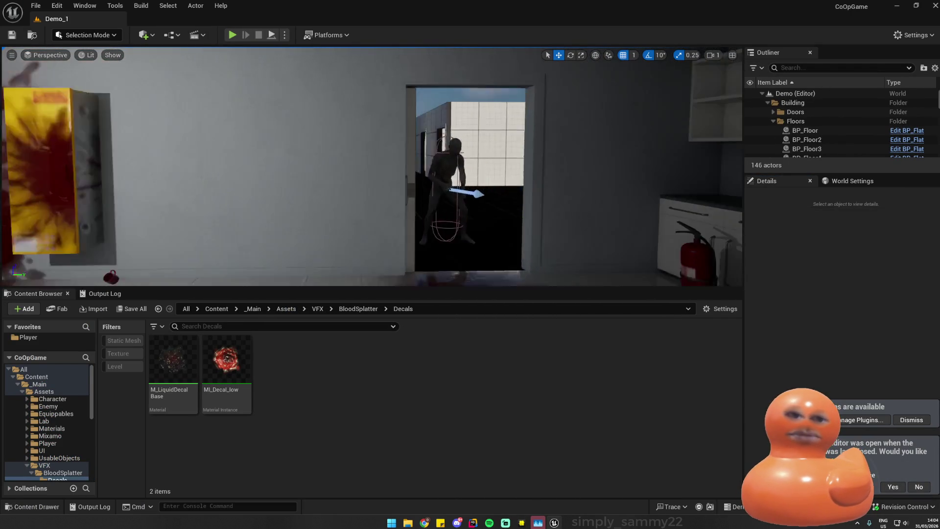
- Open BP_CommonZombie, filter Details by 'vfx', and add a Bullet Wound Decals slot
click(395, 186)
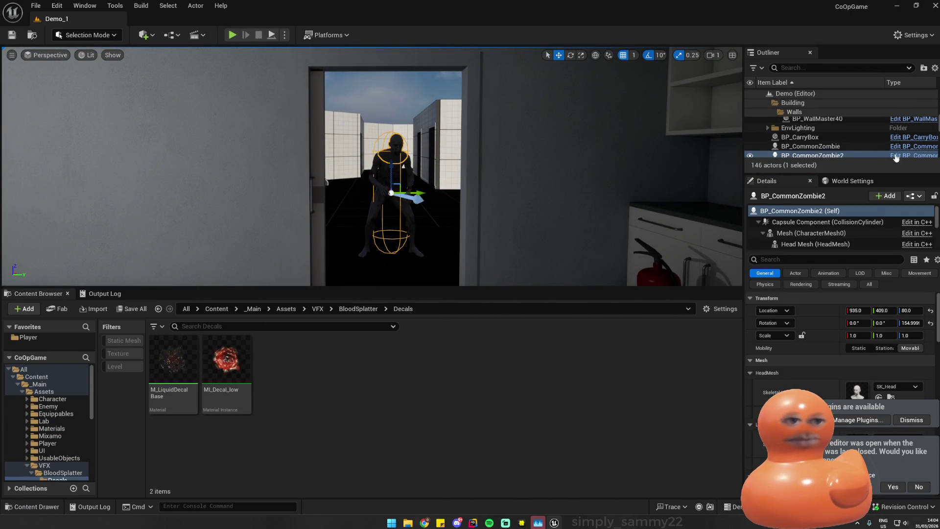
double_click(377, 221)
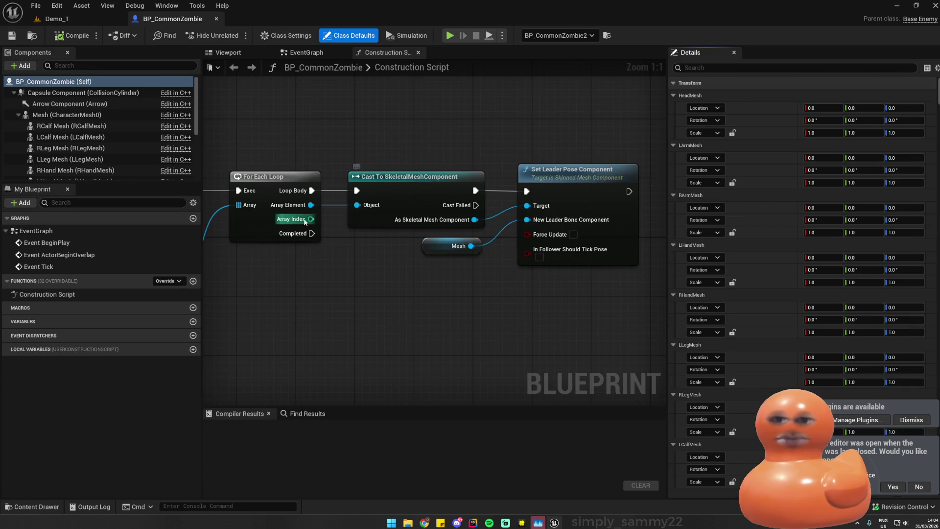
click(698, 68)
text(vfx)
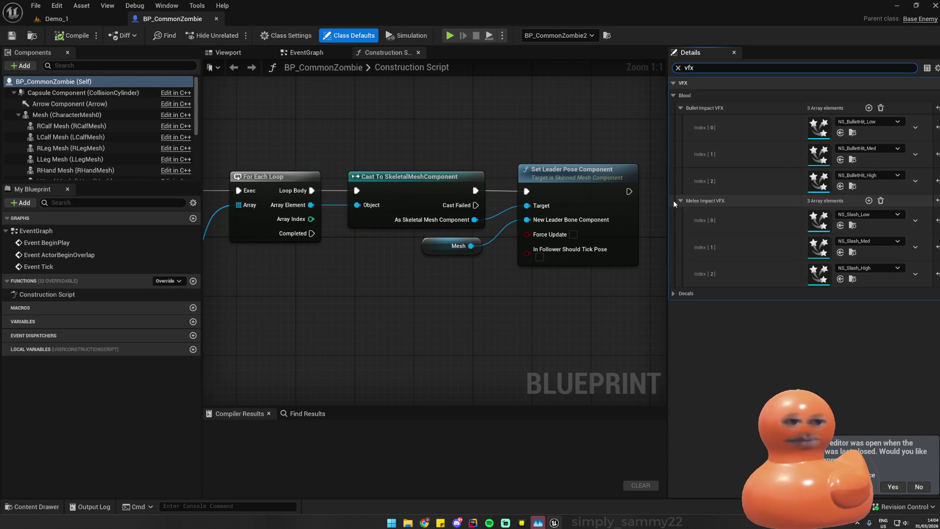
click(680, 201)
click(681, 108)
click(674, 134)
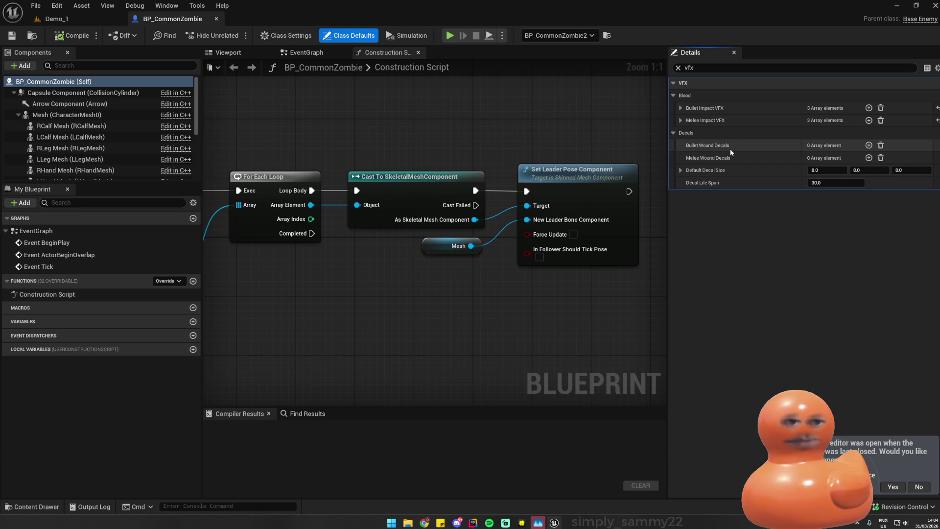
click(869, 145)
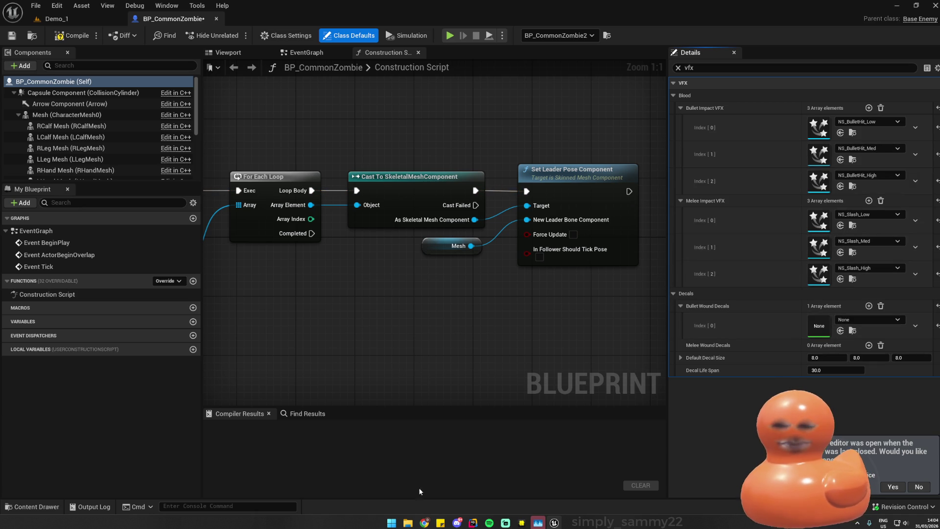
- Locate MI_Decal_low in the BloodSplatter Decals folder in the content drawer
click(32, 506)
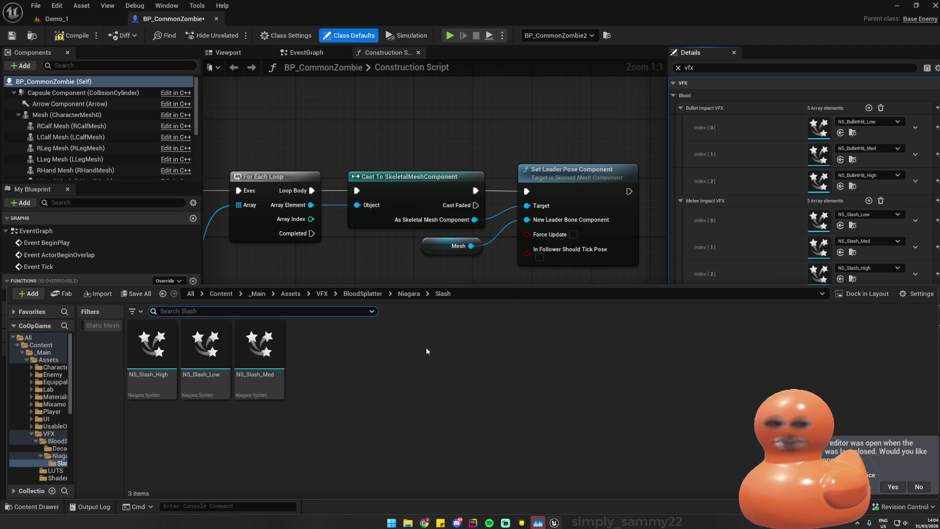
click(56, 19)
click(453, 310)
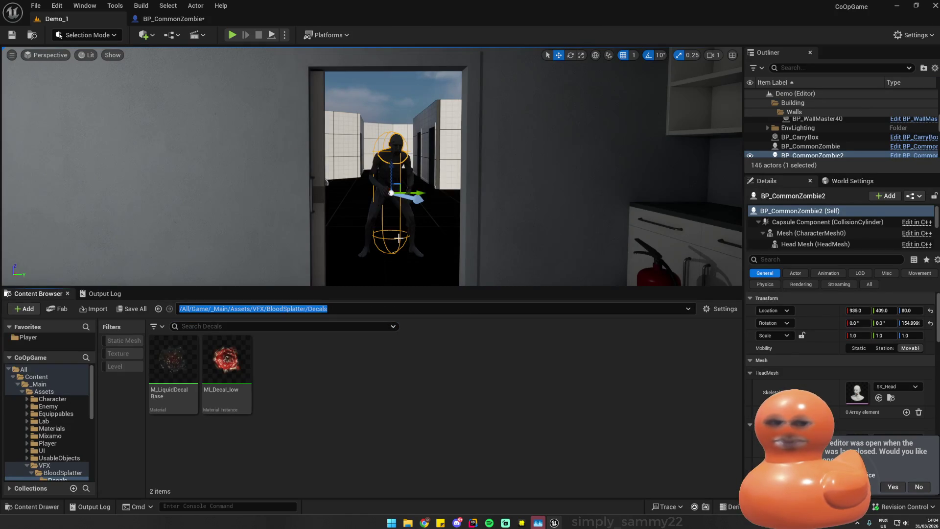
click(168, 6)
click(147, 19)
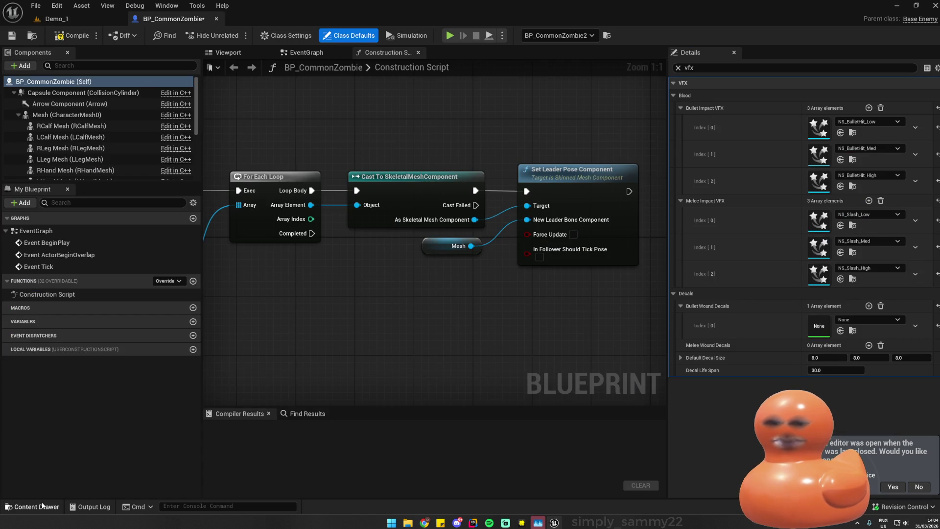
key(ctrl+space)
click(482, 294)
text(/All/Game/_Main/Assets/VFX/BloodSplatter/Decals)
key(Return)
click(187, 349)
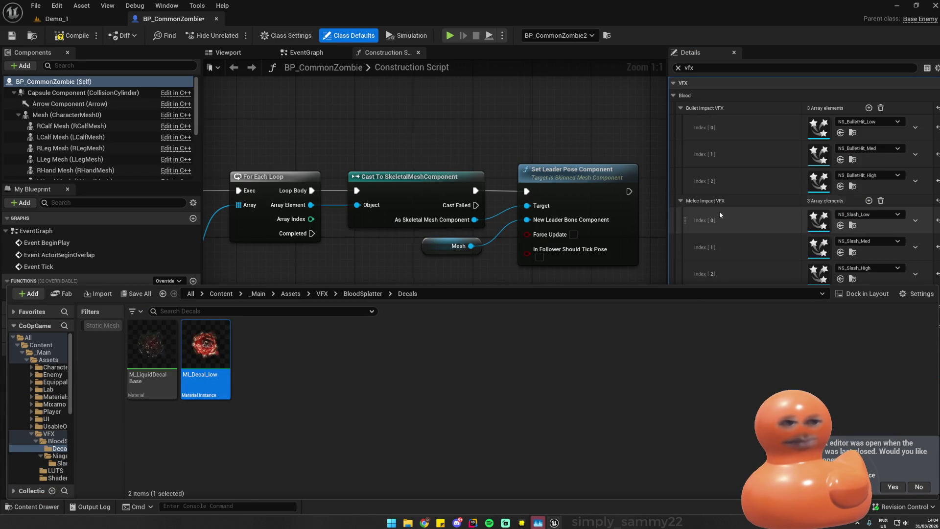
- Assign MI_Decal_low to bullet and melee wound decals, then save and compile
drag(683, 286, 685, 357)
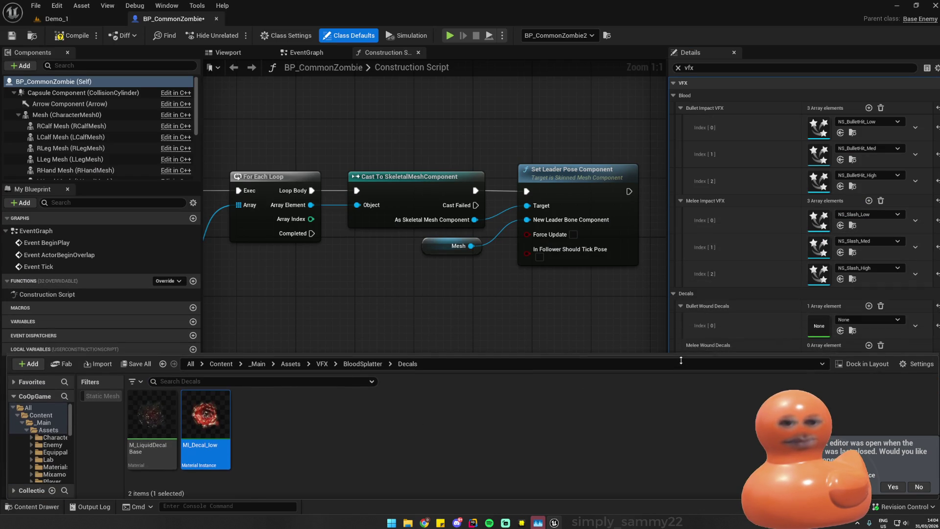
click(840, 331)
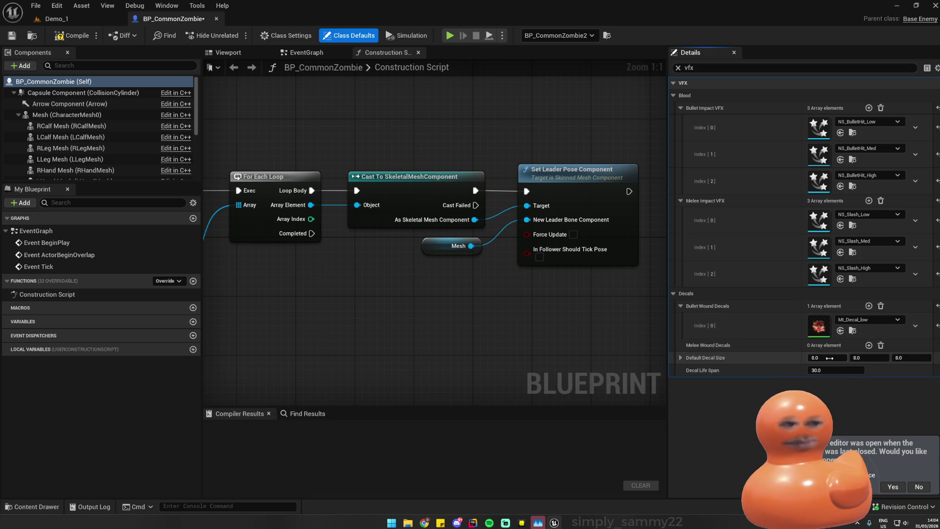
click(869, 345)
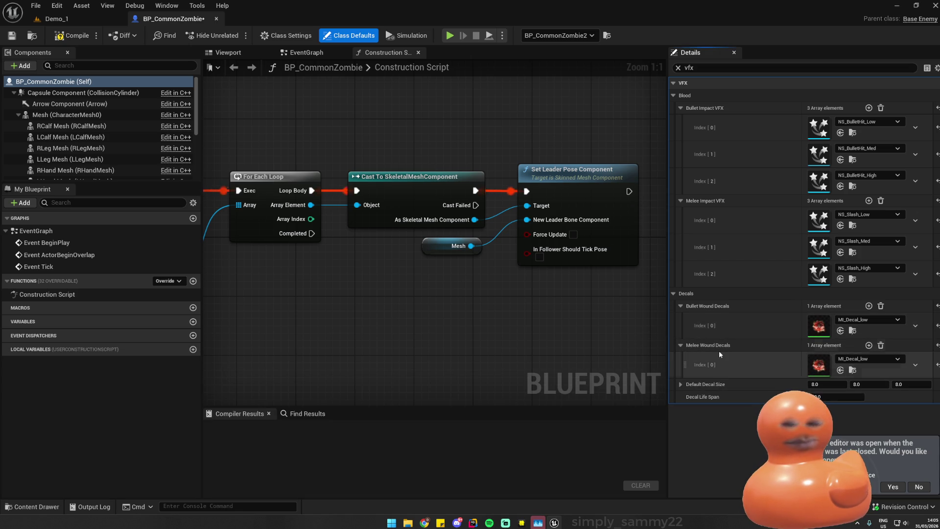
key(ctrl+s)
click(71, 36)
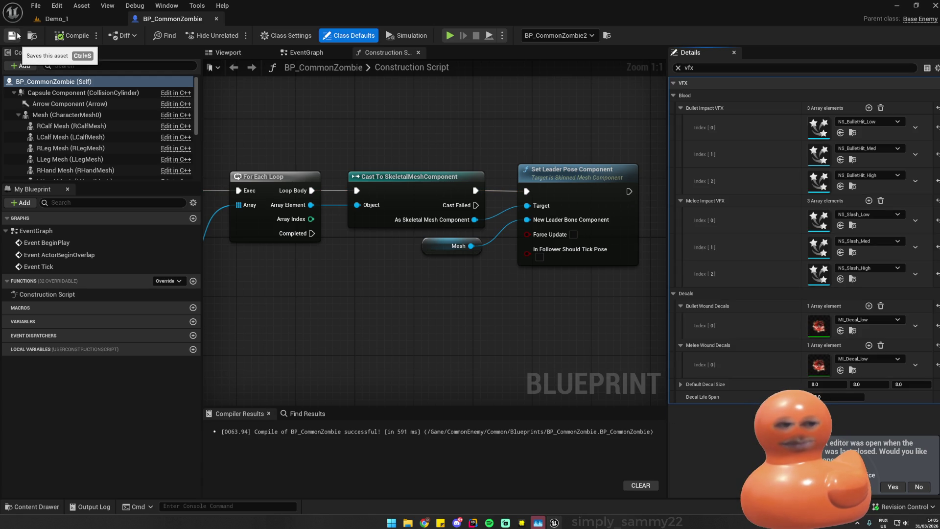
click(54, 19)
click(234, 35)
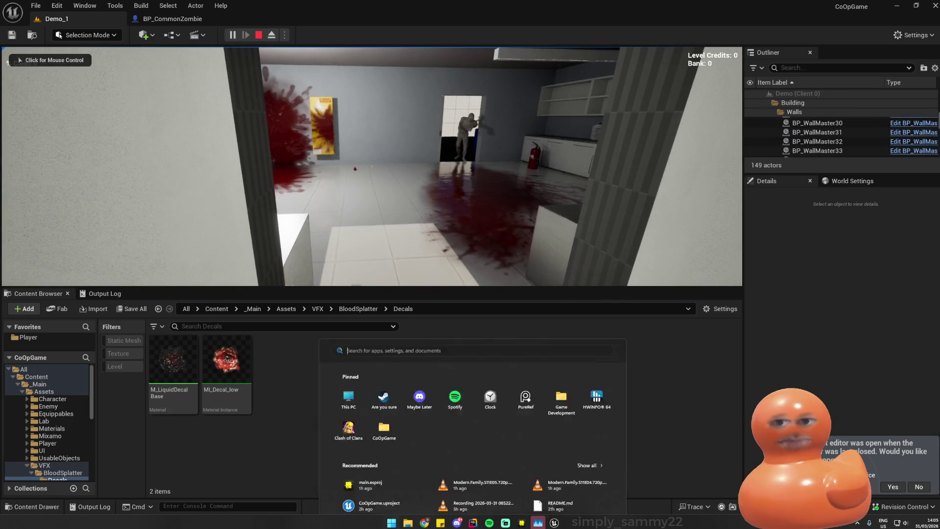
- Shoot the zombie in Demo_1 to check blood wound decals, then stop playing
key(super)
click(372, 166)
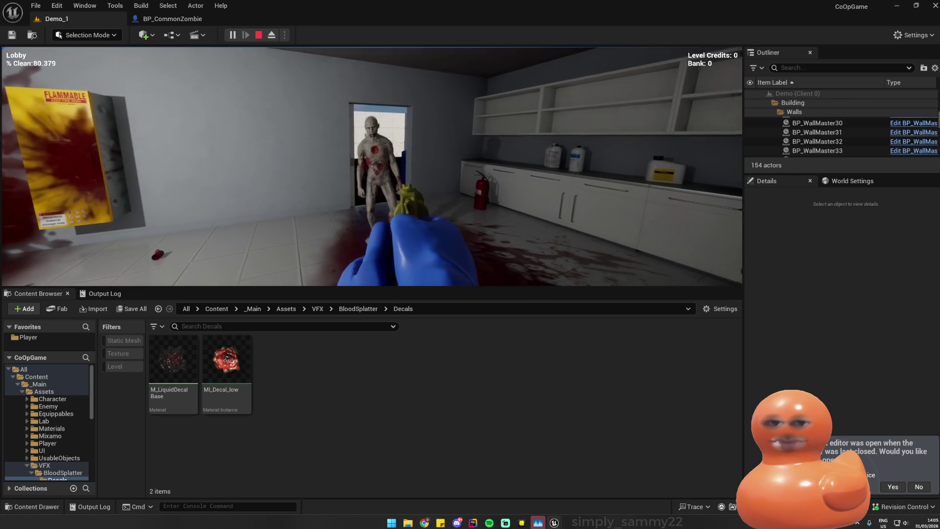
key(Escape)
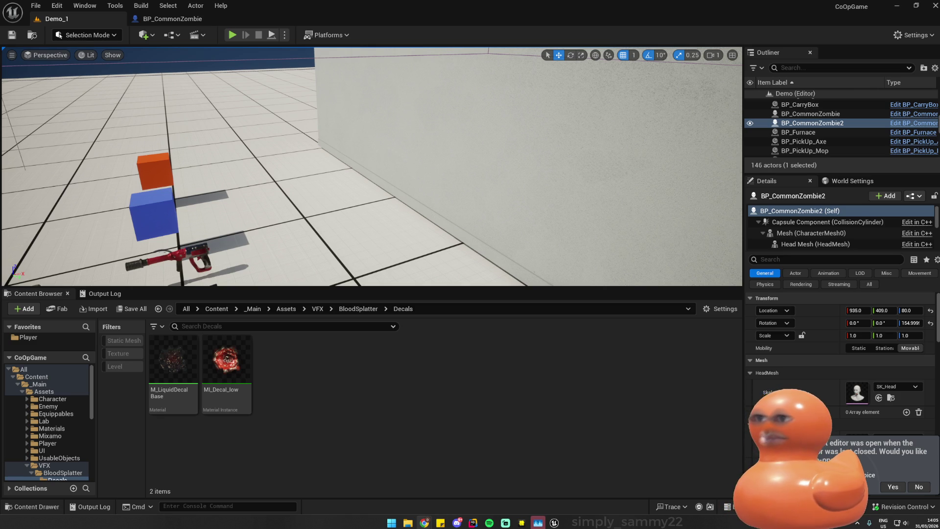
- Select the floor, run and stop a Demo_1 play session, then start Demo_1 playing again
click(342, 220)
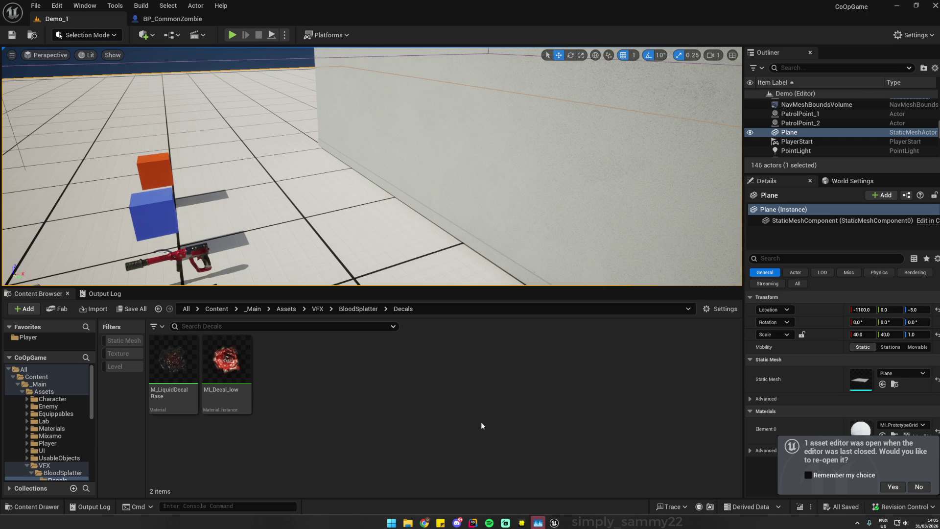
key(alt+p)
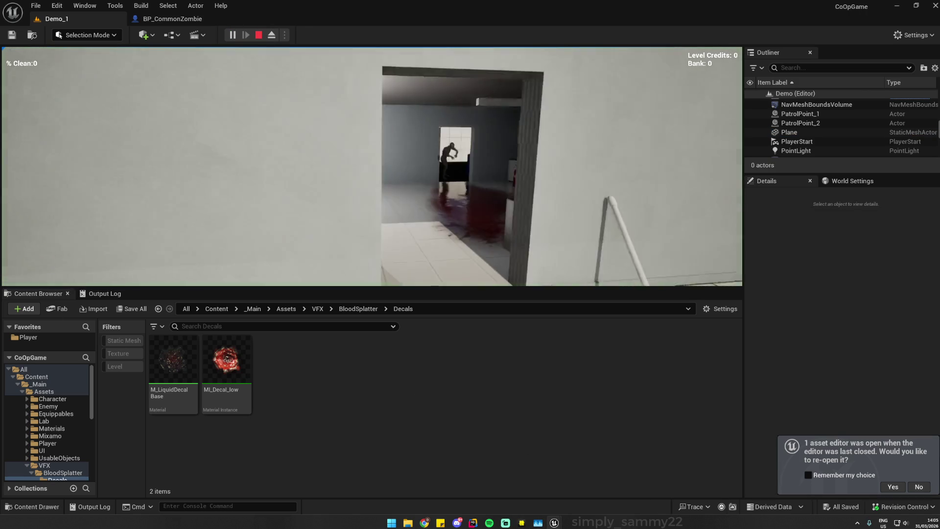
key(super)
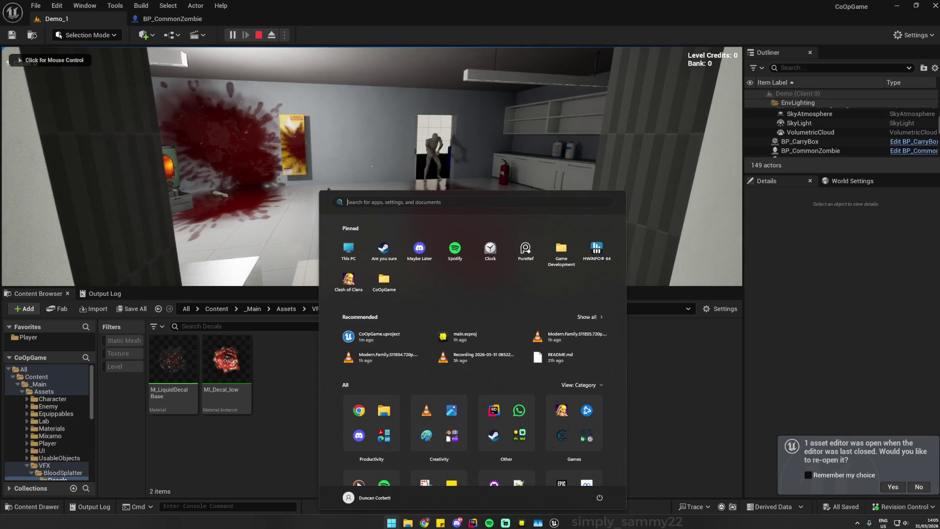
key(Escape)
click(258, 34)
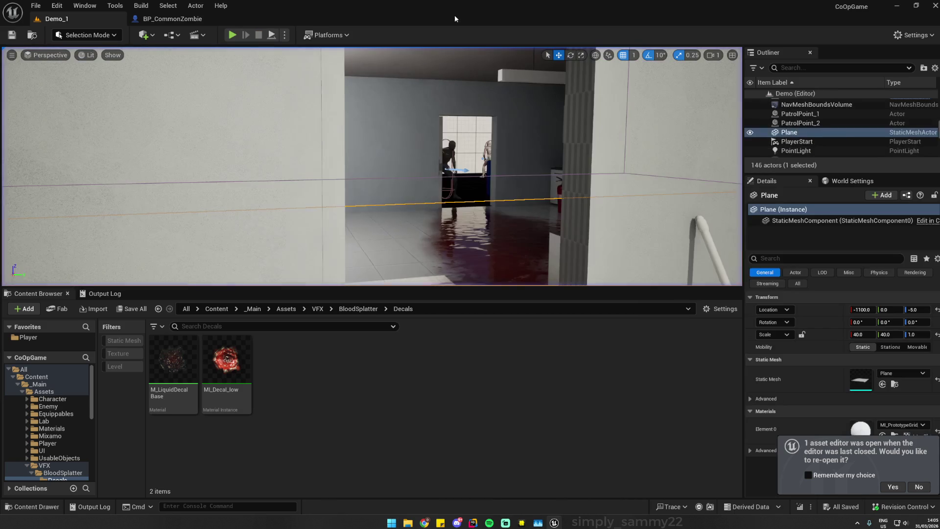
click(285, 34)
click(367, 244)
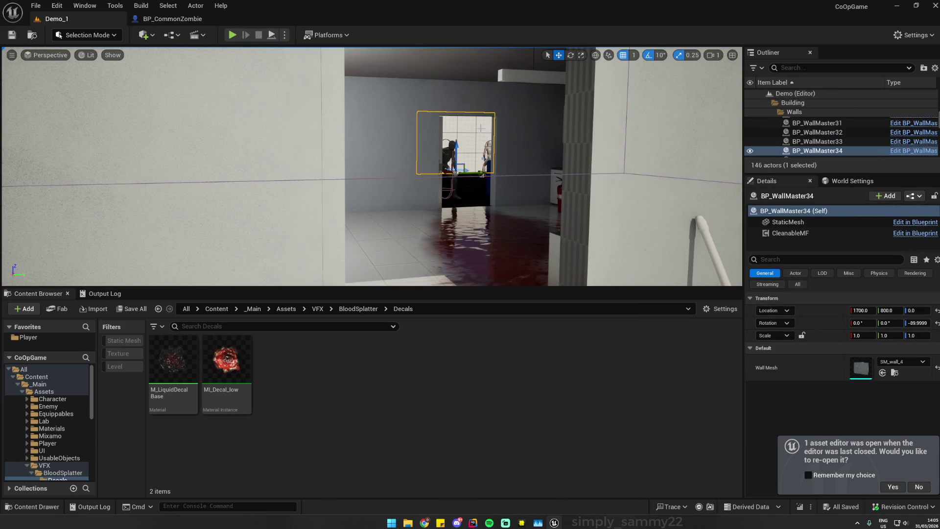
click(233, 35)
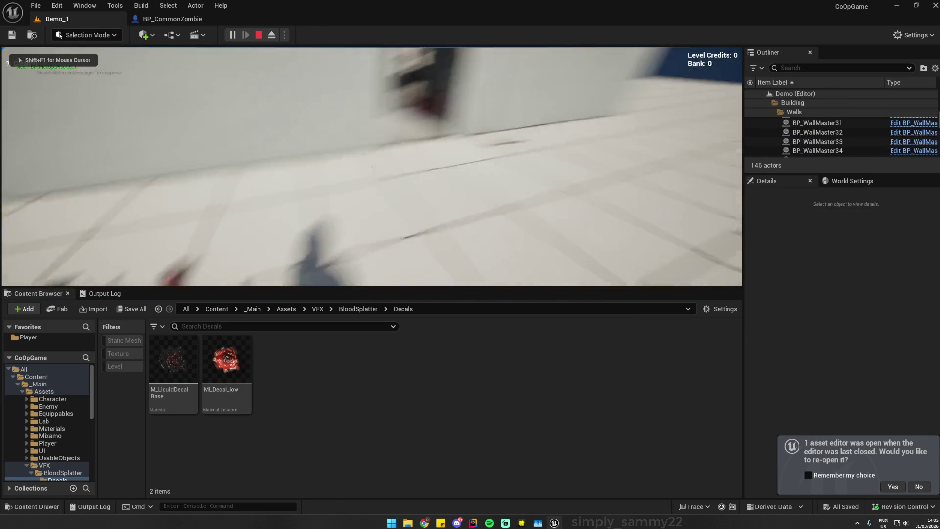
- Walk toward the doorway zombie and back away, then run and stop another play session
key(w)
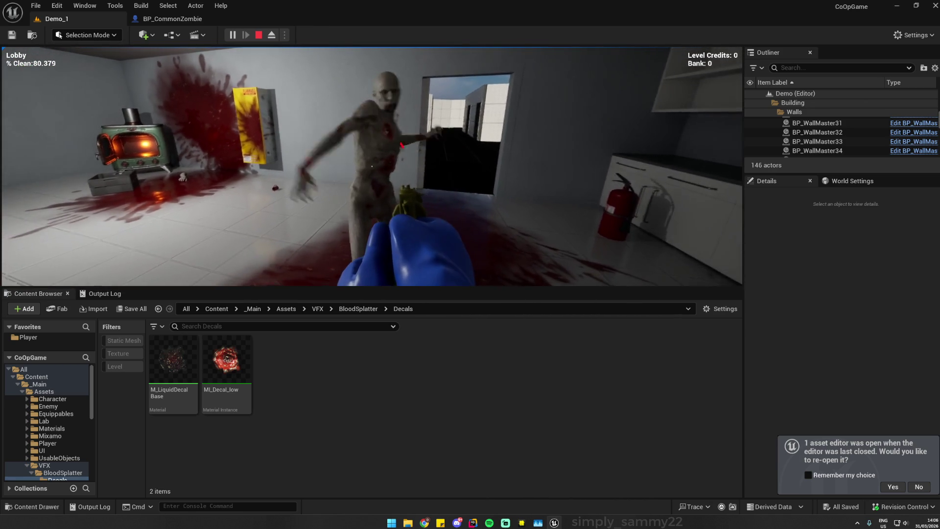
key(s)
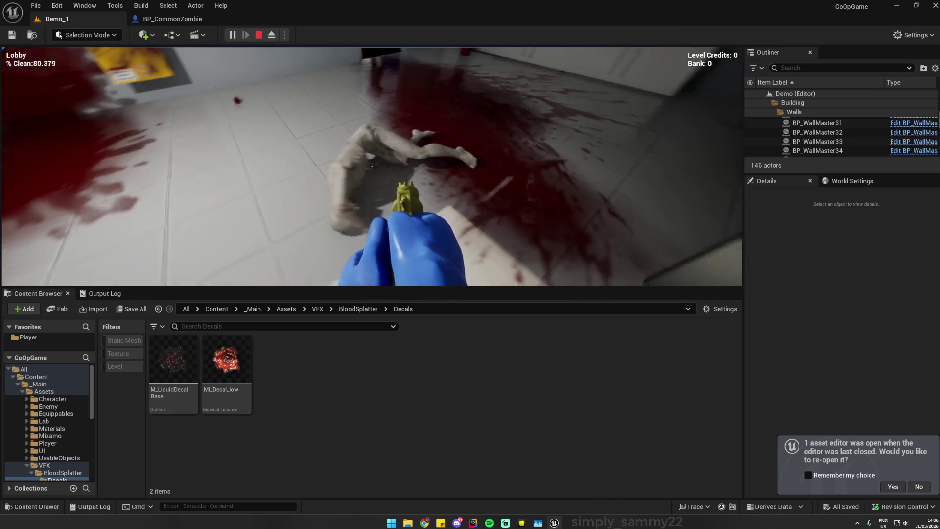
key(Escape)
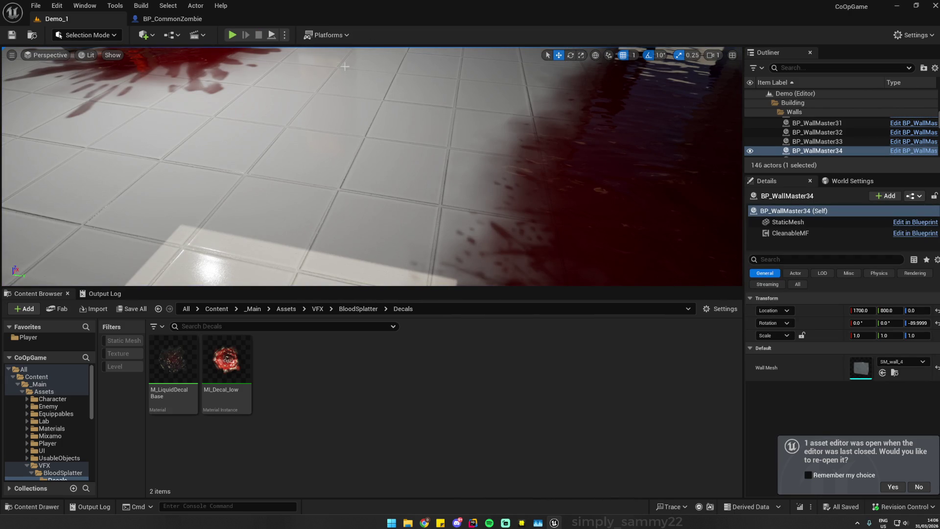
click(232, 35)
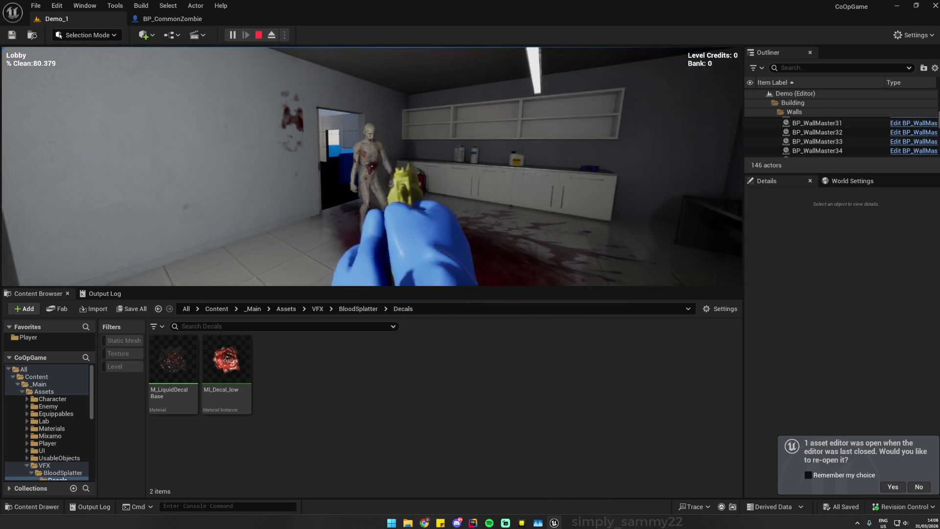
key(Escape)
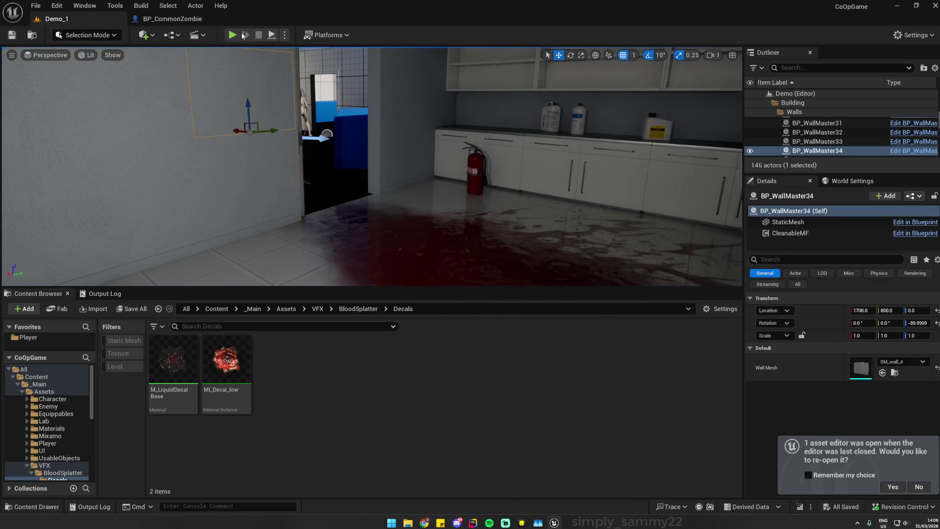
- Start a Demo_1 play session and equip the weapon with key 1 to attack the zombie
click(233, 35)
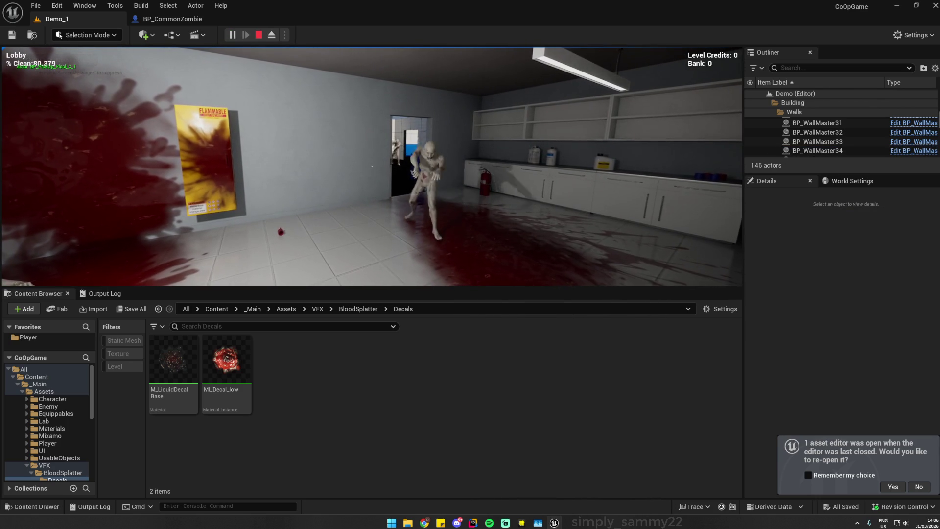
key(1)
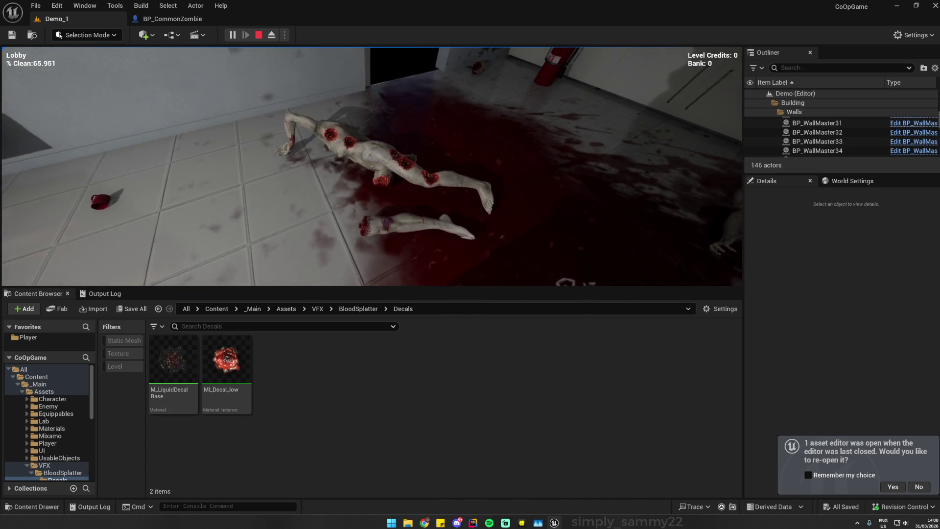
- Release the game's input capture and switch to Rider showing BaseEnemy.cpp
key(super)
key(super)
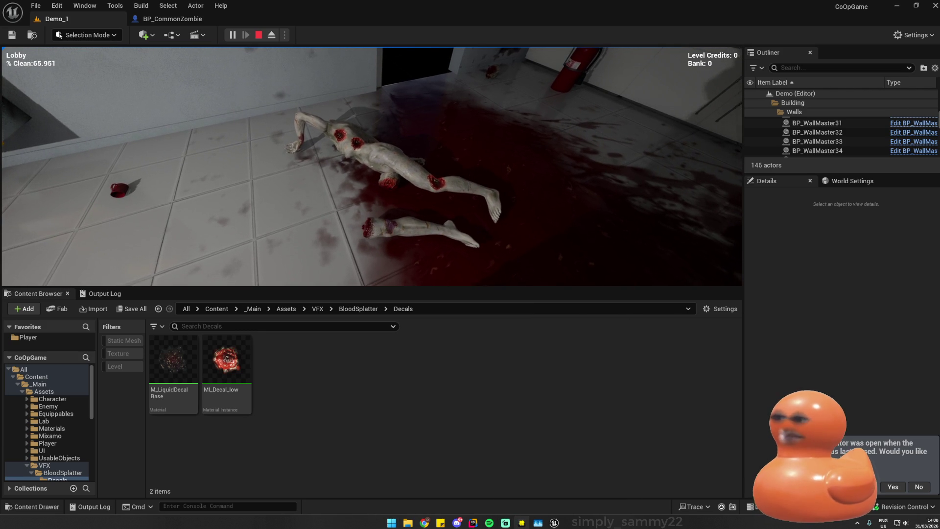
key(alt+Tab)
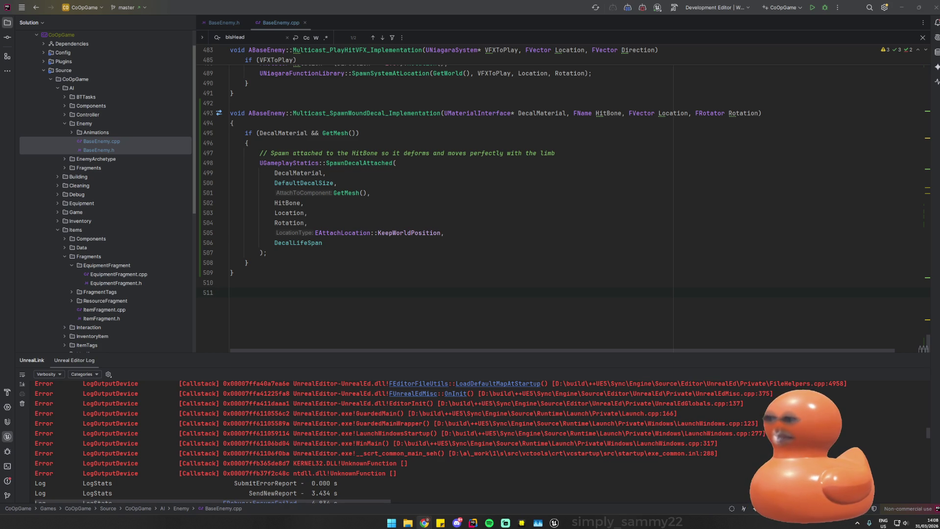
- Move the cursor below the SpawnDecalAttached call, then bring up the KILL AND CLEAN sticky note
click(396, 242)
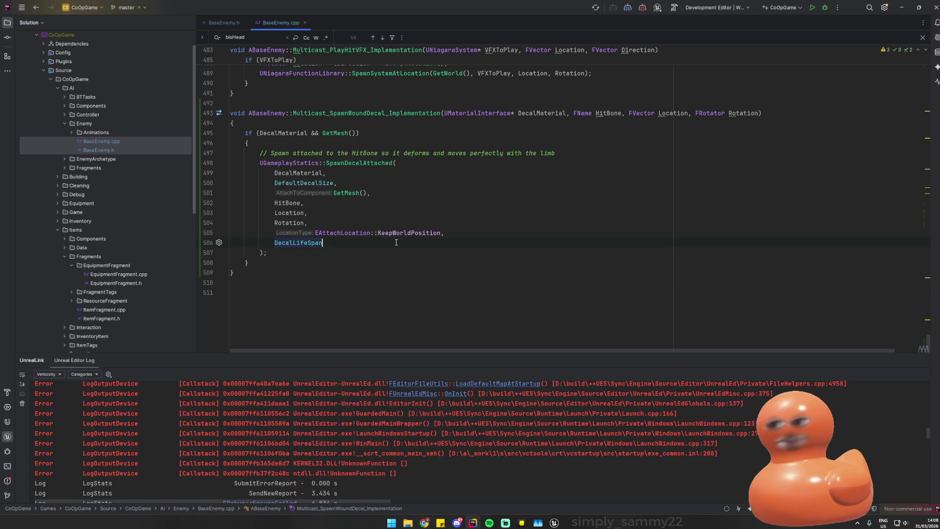
key(Down)
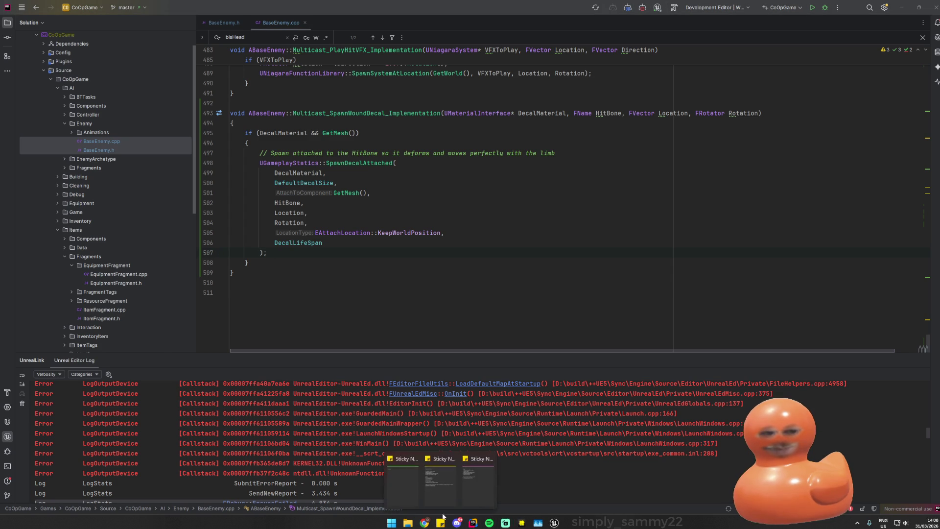
click(437, 503)
mouse_move(440, 523)
click(439, 483)
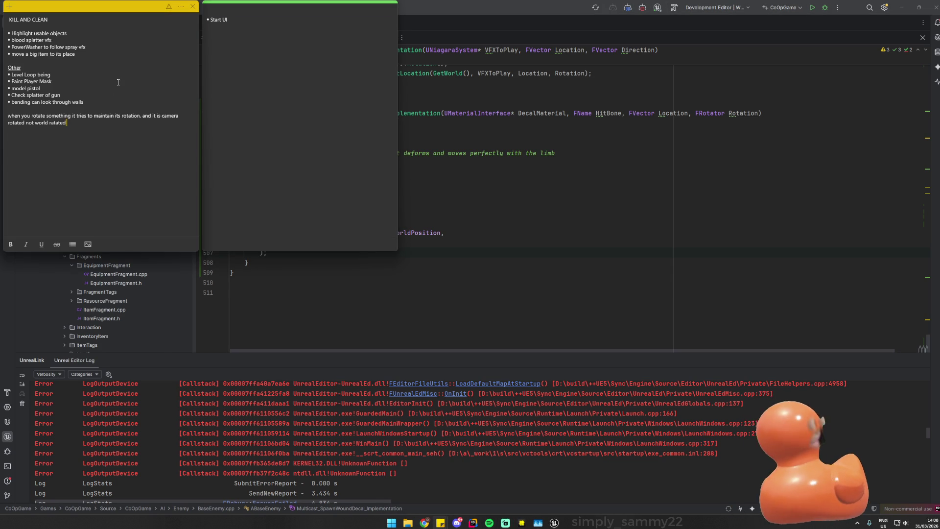
- Delete the 'blood splatter vfx' bullet from the KILL AND CLEAN note
click(12, 40)
drag(67, 41, 11, 42)
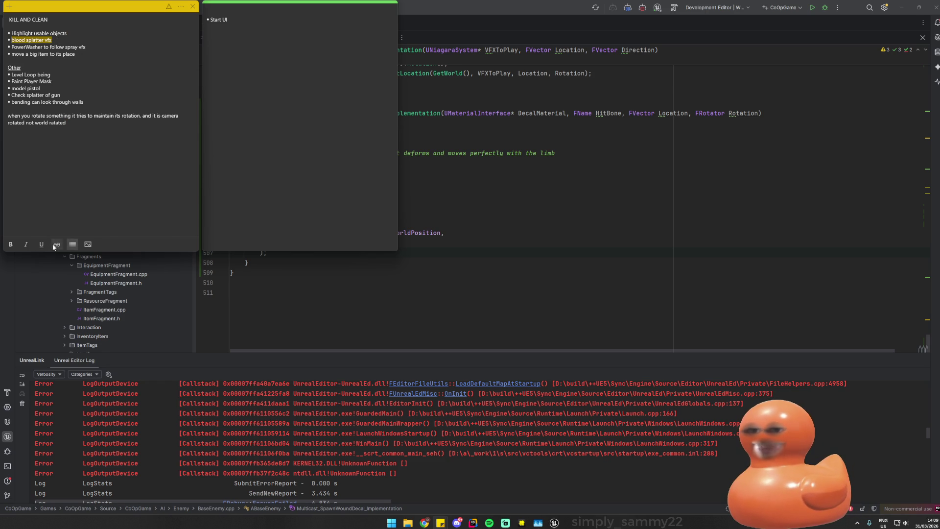
click(54, 39)
drag(55, 39, 11, 43)
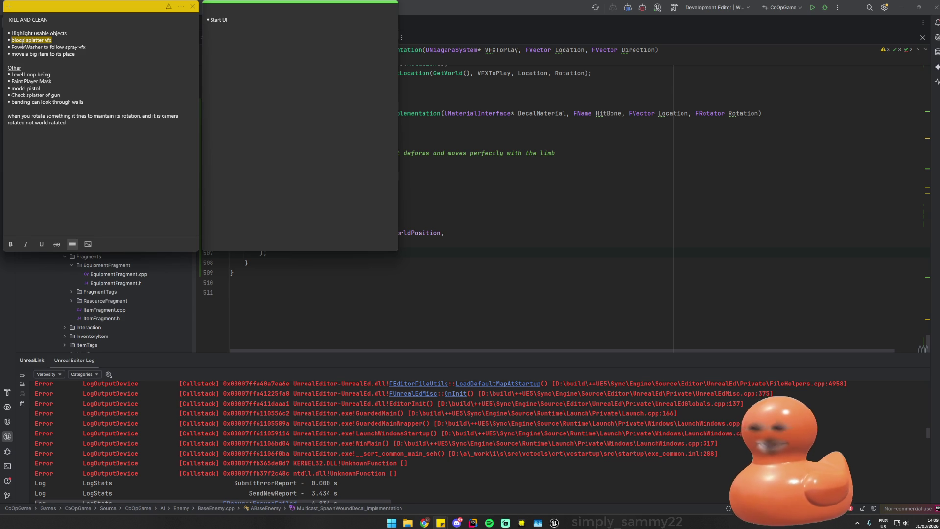
drag(53, 39, 11, 39)
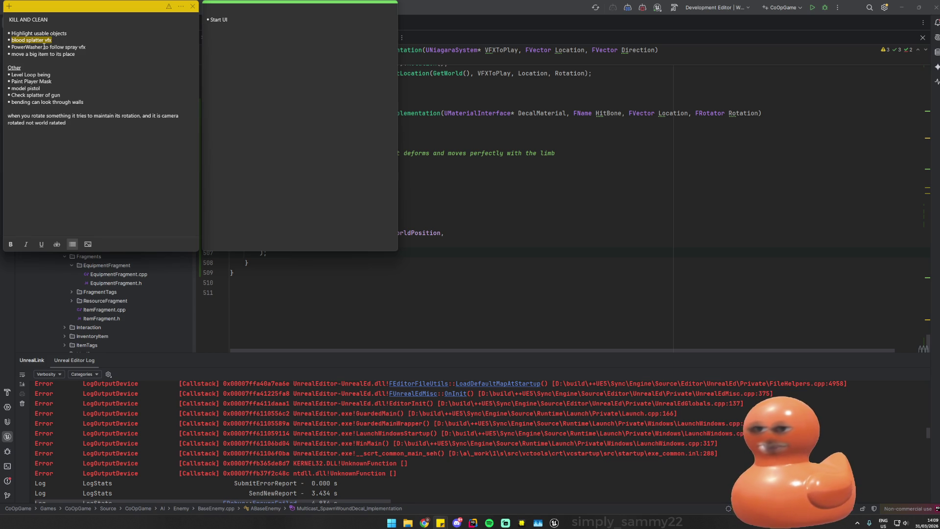
key(BackSpace)
key(BackSpace)
key(BackSpace)
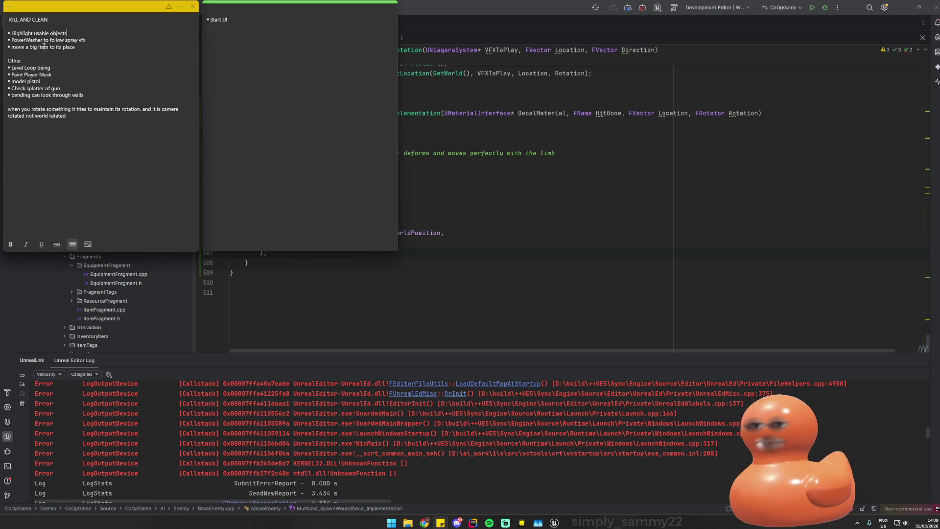
- Add 'slpash decal' and 'axe accuracy is off' as separate lines at the note's end
click(86, 120)
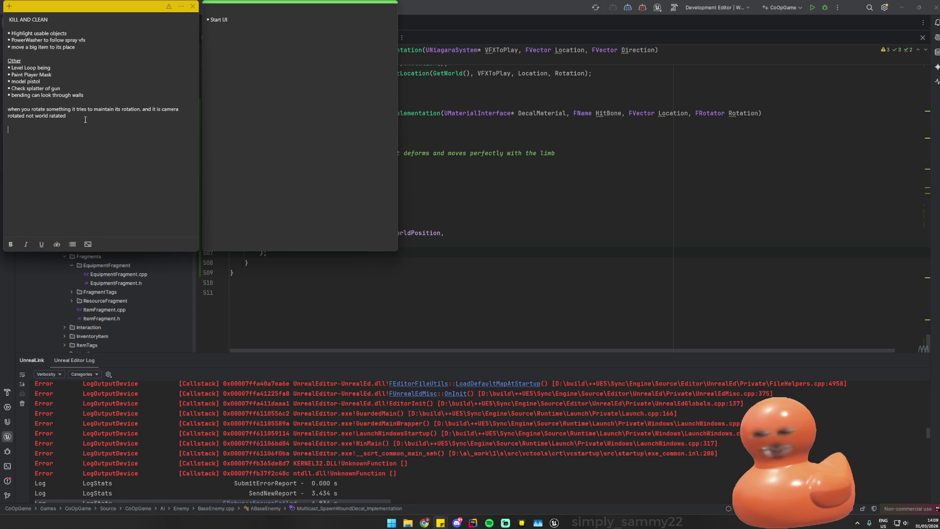
text(slpash )
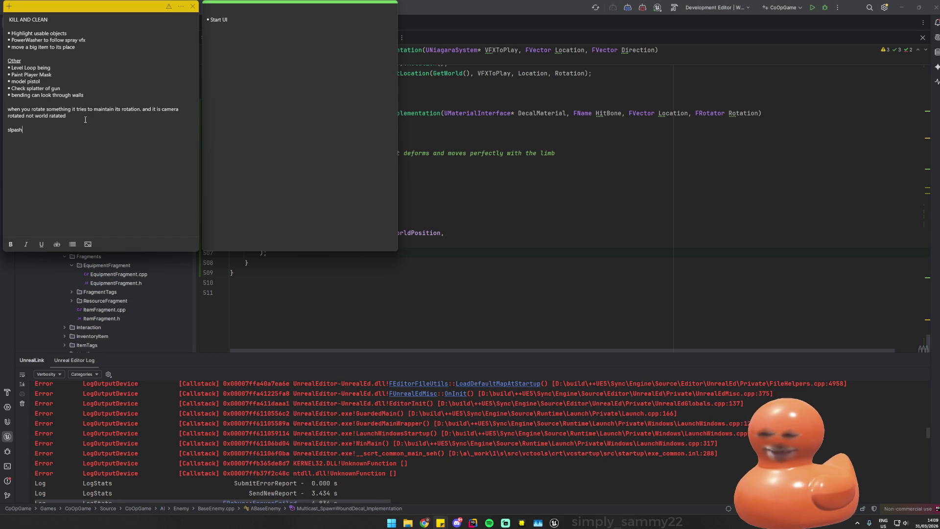
text(decal,)
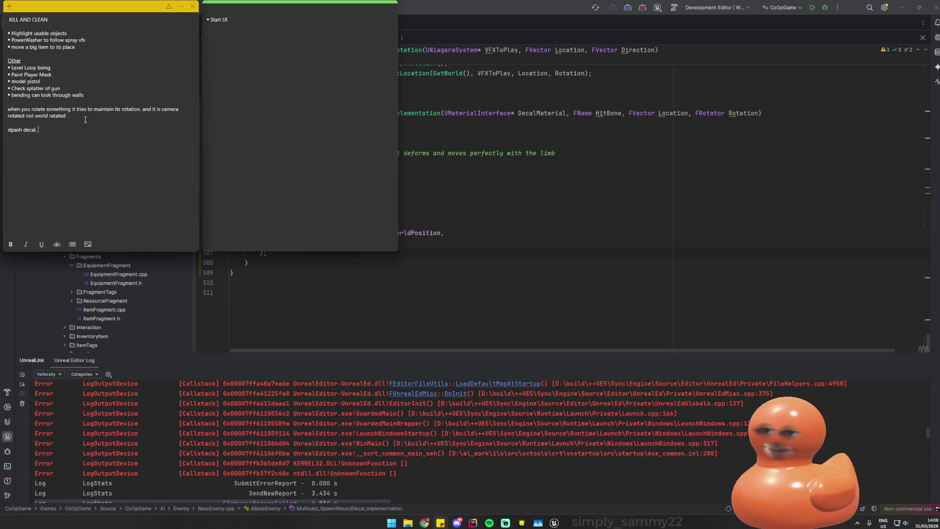
key(BackSpace)
key(BackSpace)
text(+ axe accuracy is off)
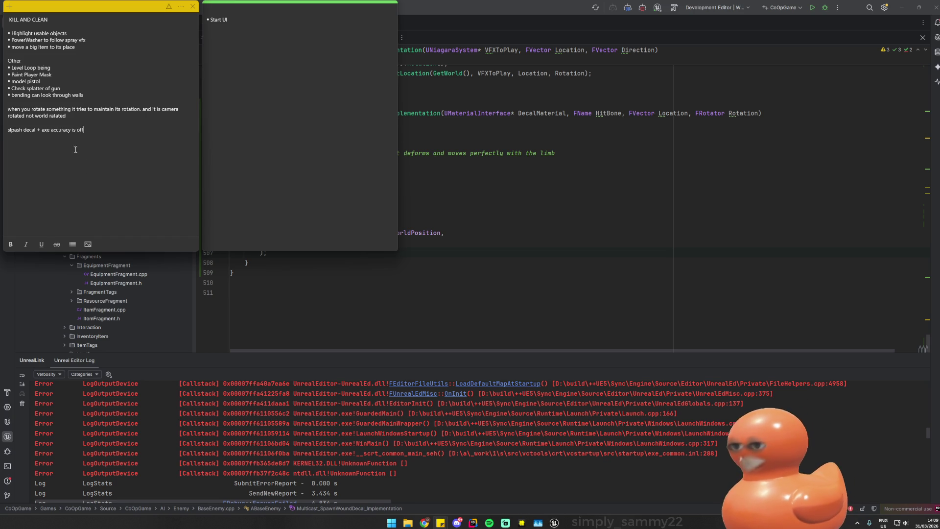
click(42, 130)
key(Return)
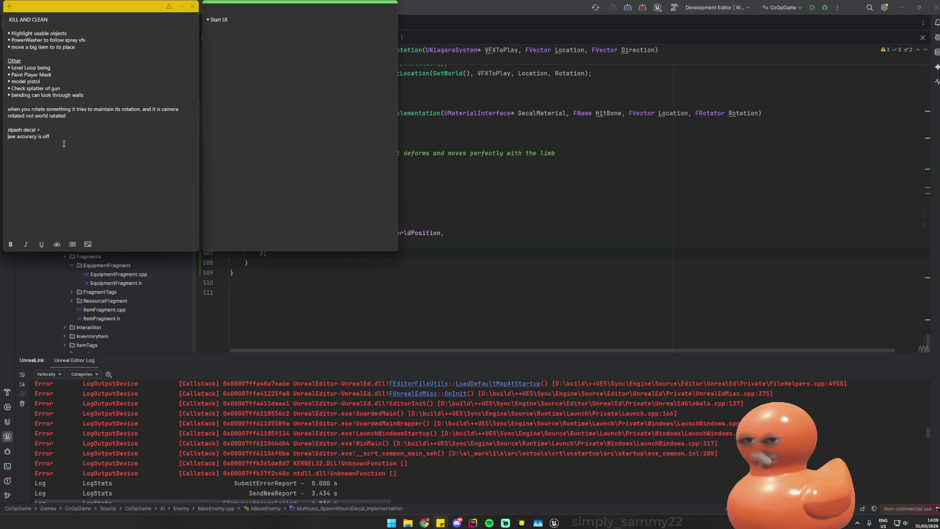
key(BackSpace)
key(BackSpace)
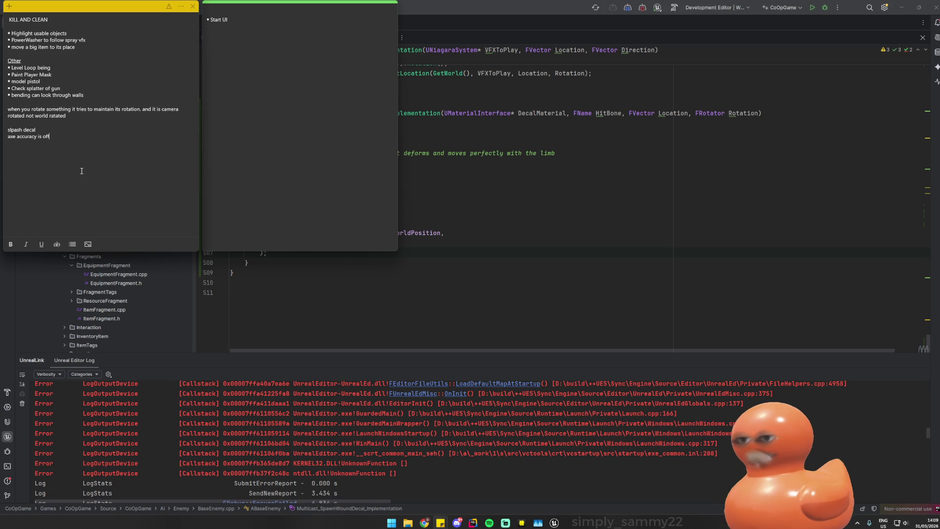
click(66, 95)
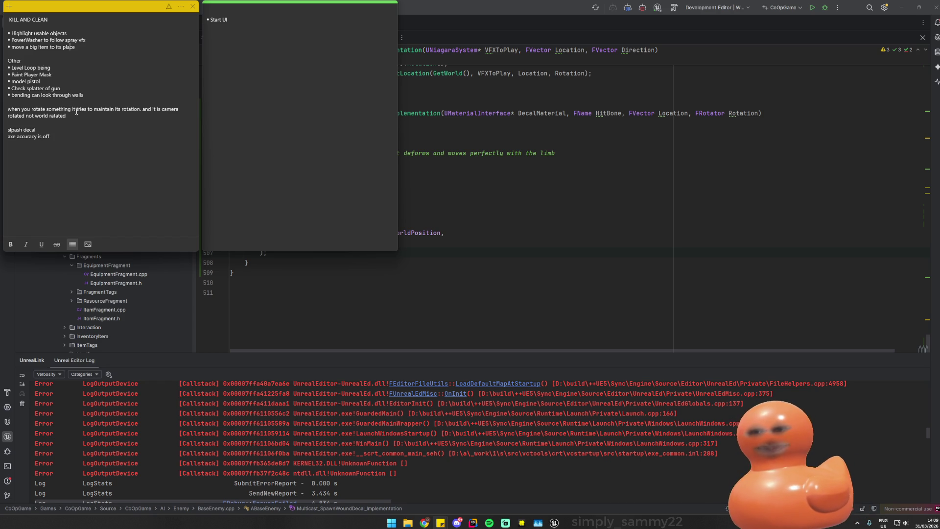
click(77, 123)
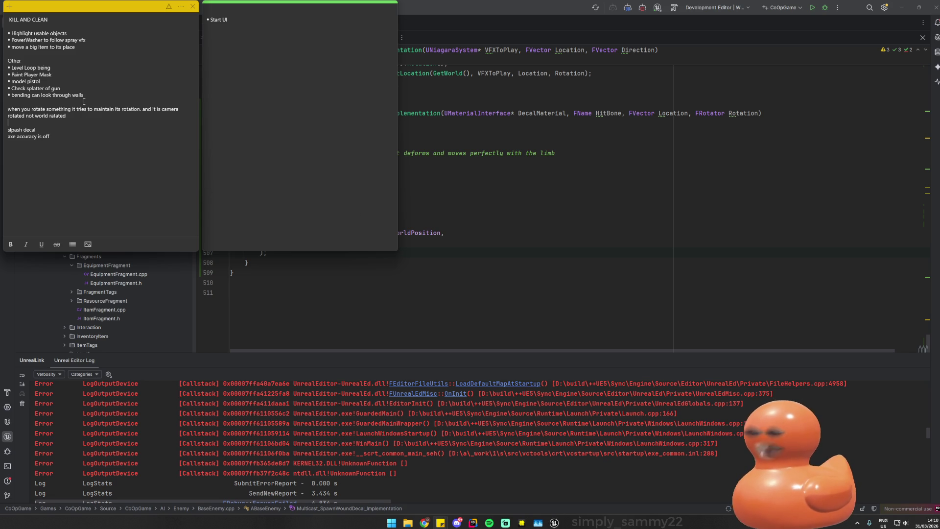
click(77, 41)
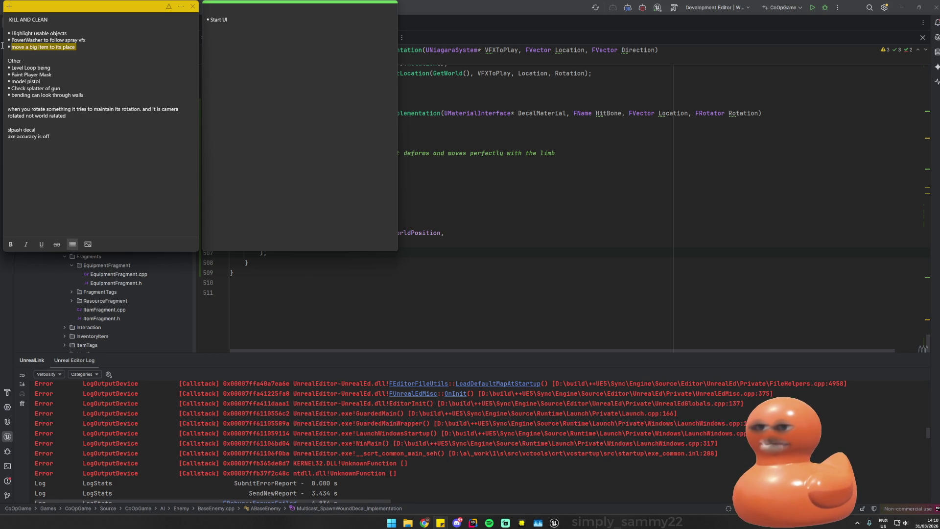
drag(87, 40, 12, 39)
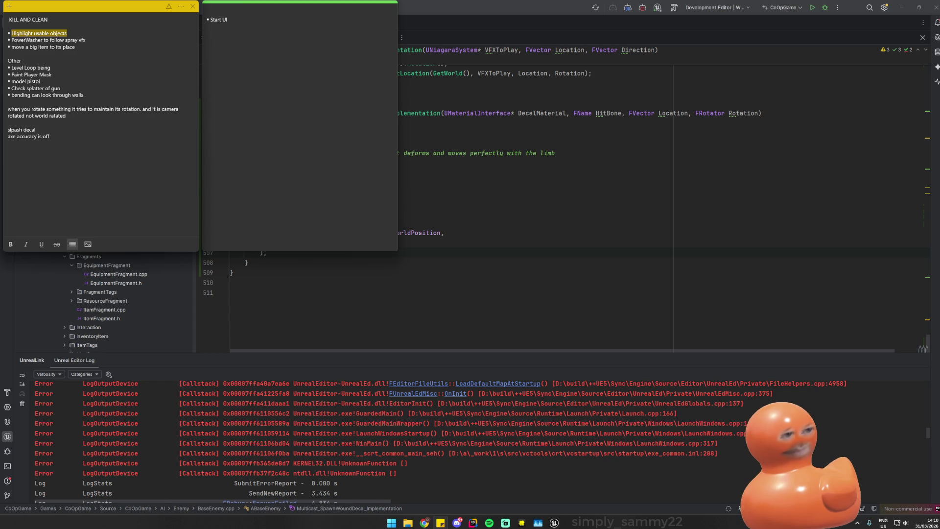
click(82, 256)
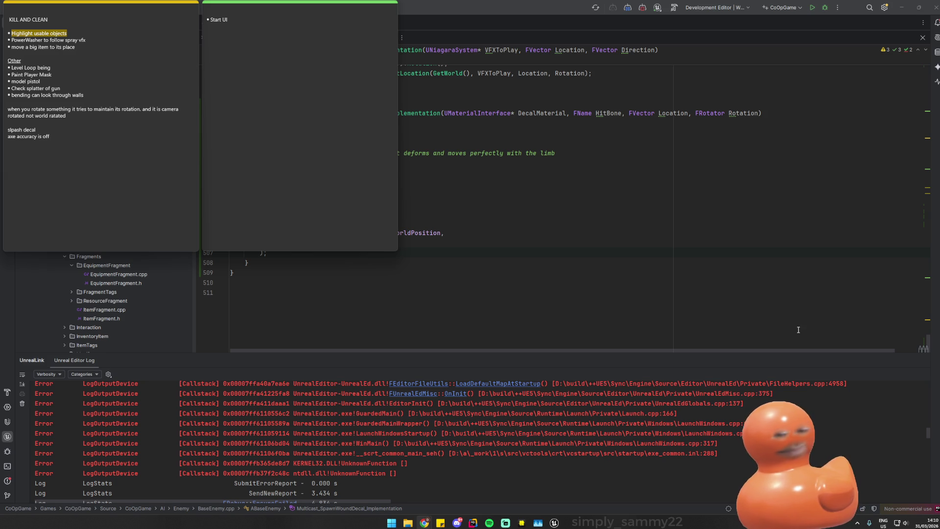
- Back in Unreal, go to the top Content folder and open the RealisticBlood folder
mouse_move(456, 525)
click(538, 523)
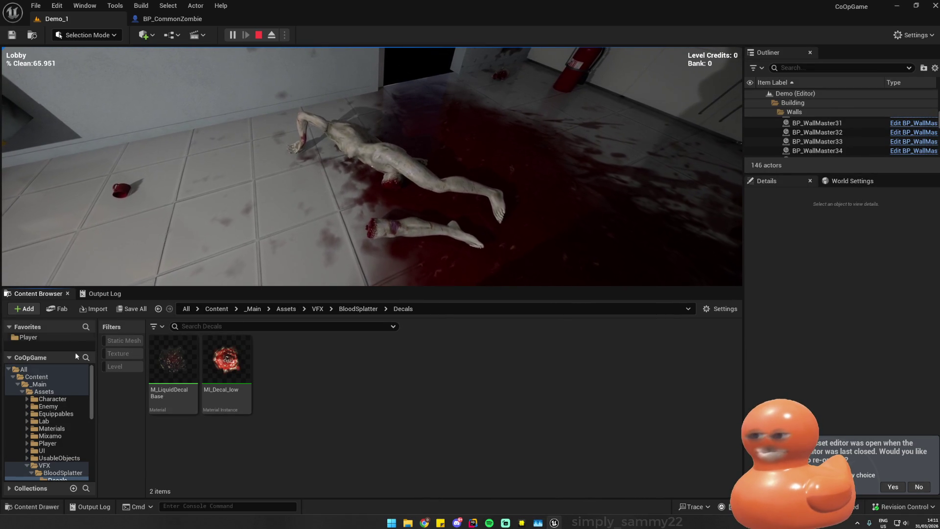
click(52, 393)
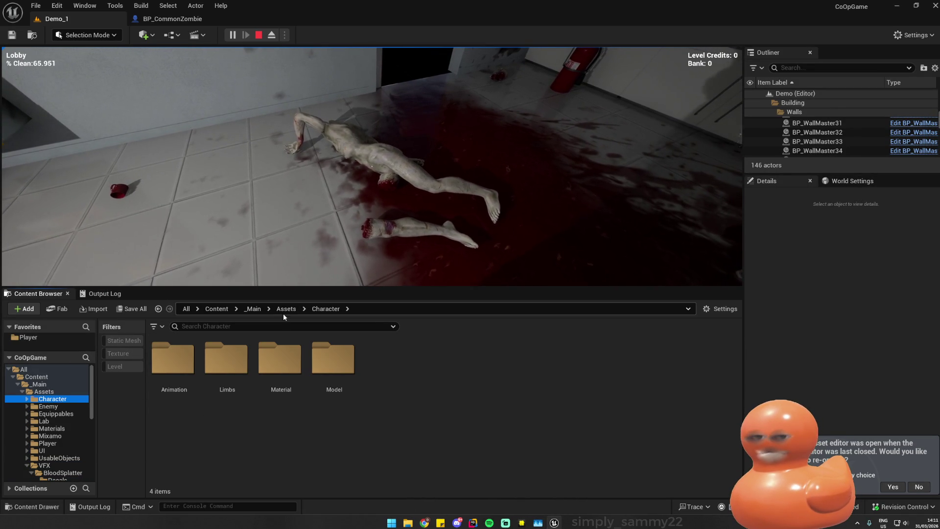
click(36, 377)
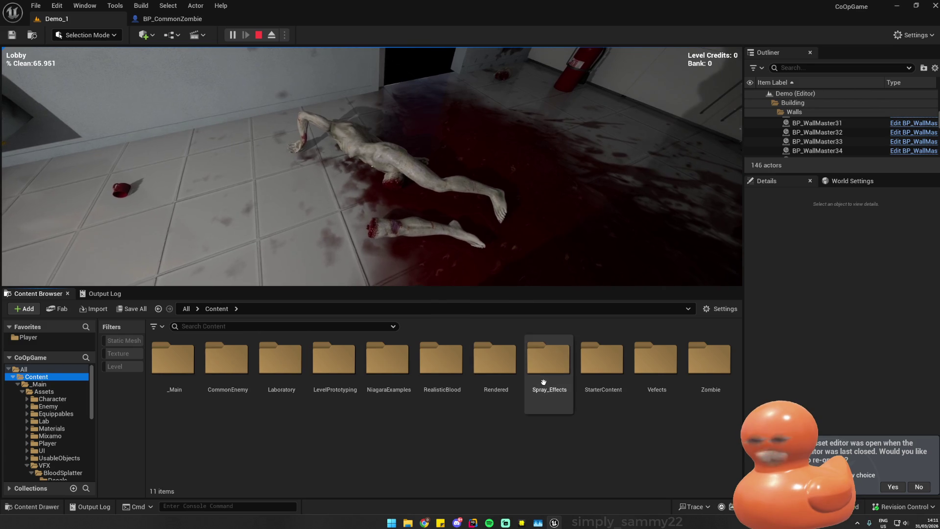
double_click(444, 367)
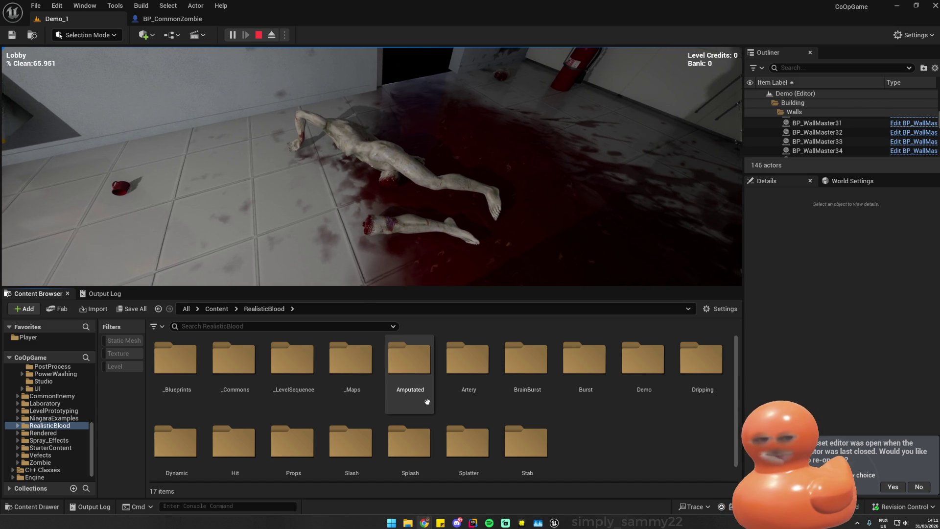
key(super+Down)
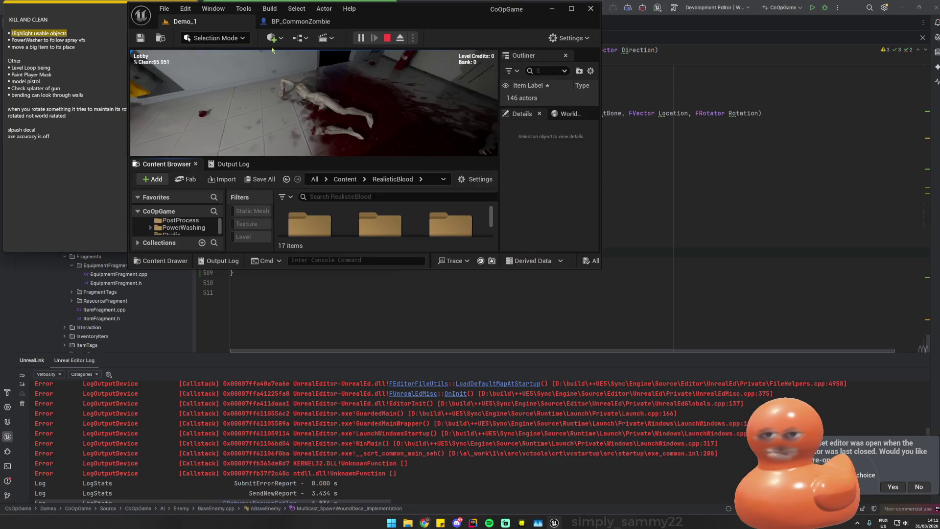
click(387, 38)
- Stop the running game and peek into RealisticBlood's _Blueprints folder
click(571, 8)
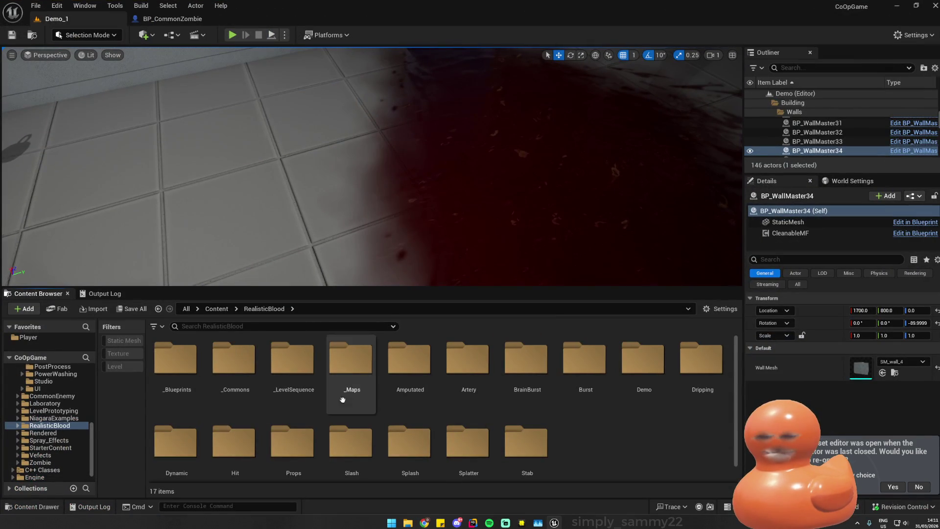
scroll(576, 393, down, 1)
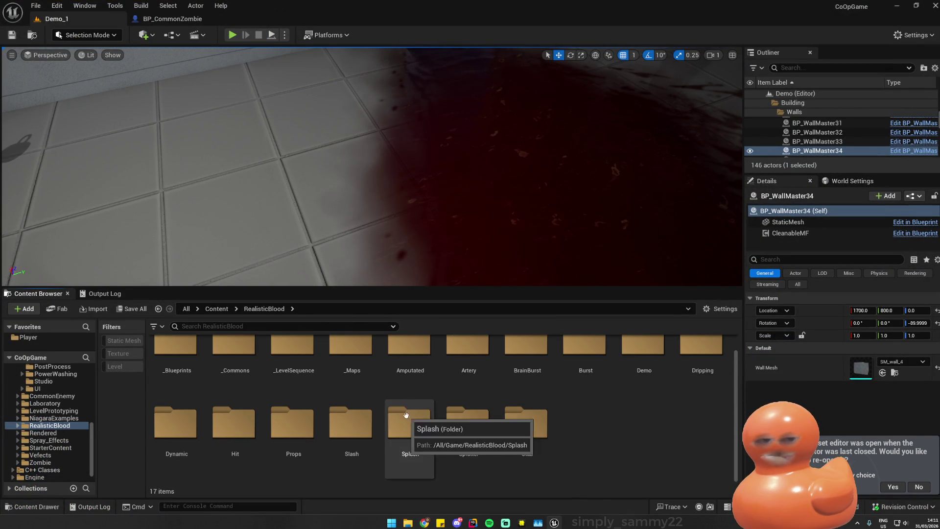
scroll(382, 416, up, 1)
scroll(415, 381, down, 1)
scroll(294, 372, up, 1)
click(200, 366)
double_click(200, 367)
key(alt+Left)
- Browse _Commons > Materials > Decals, checking the Splatter and Puddles decal folders
double_click(233, 360)
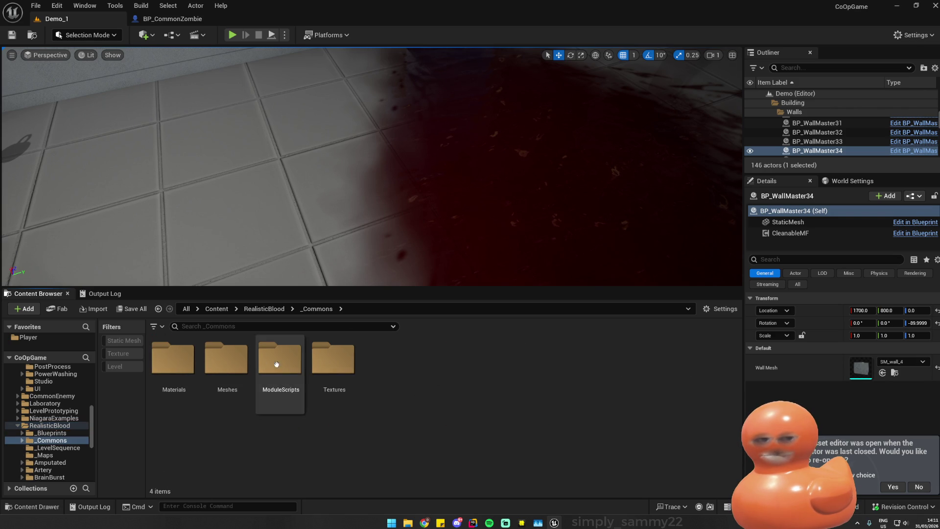
click(190, 364)
double_click(190, 364)
double_click(190, 364)
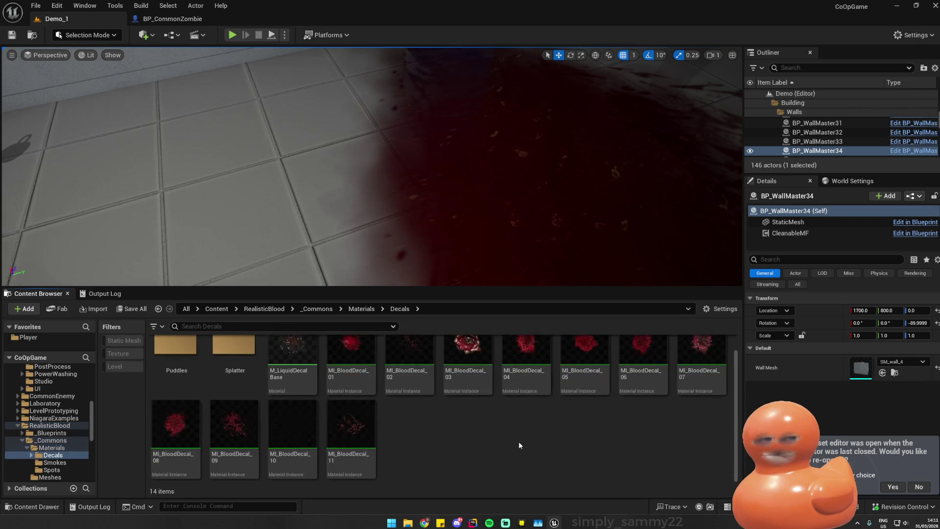
double_click(210, 364)
key(alt+Left)
double_click(176, 362)
key(alt+Left)
double_click(255, 387)
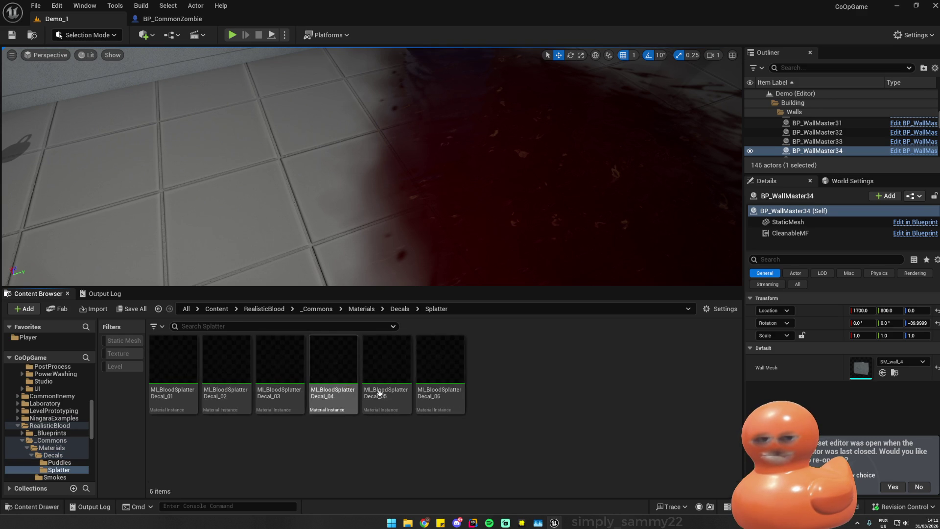
key(alt+Left)
key(alt+Left)
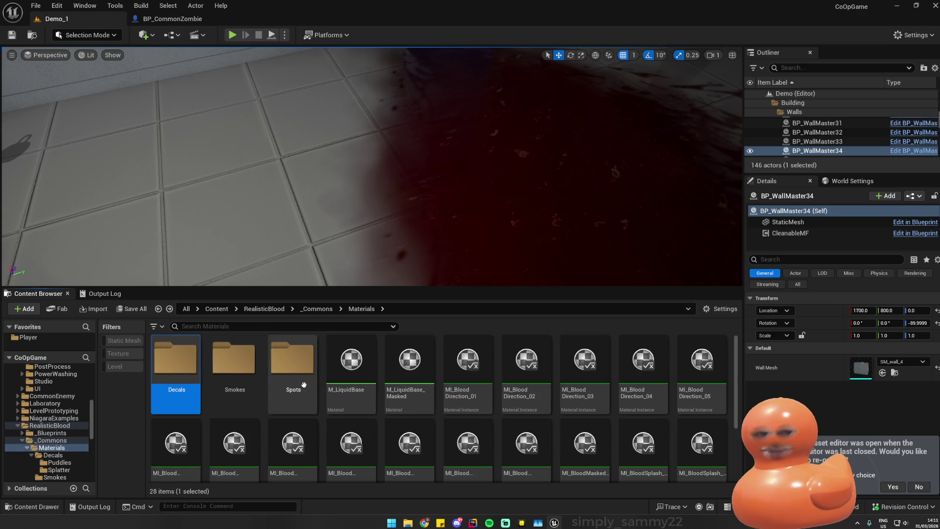
- Go up to RealisticBlood, open _Maps, and load the Showroom_Dark level
scroll(200, 389, down, 3)
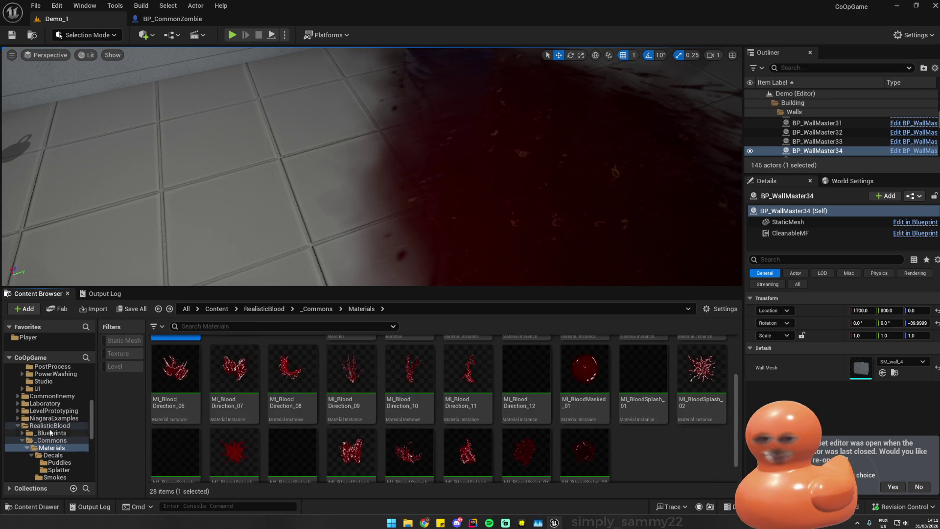
click(49, 425)
double_click(392, 406)
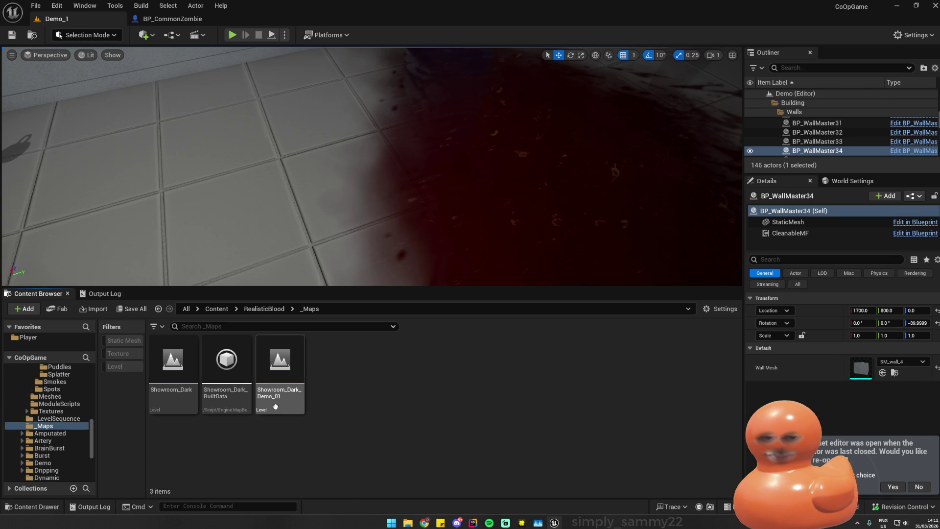
double_click(186, 374)
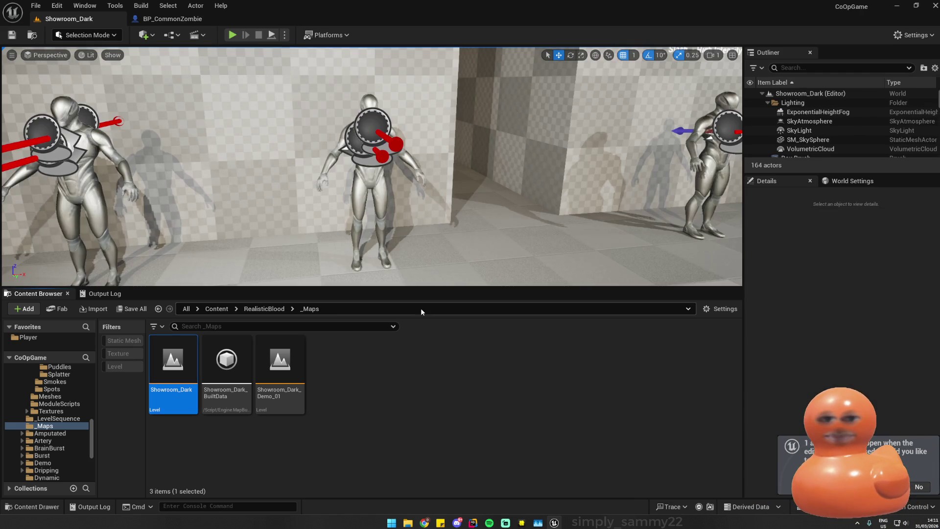
- Fly the camera toward the Showroom_Dark mannequins and blood decal displays
drag(421, 245, 315, 201)
scroll(325, 205, down, 3)
- Select the MI_BloodDecal_29 decal and locate its MI_BloodDecal_07 material asset
scroll(317, 202, up, 1)
click(427, 183)
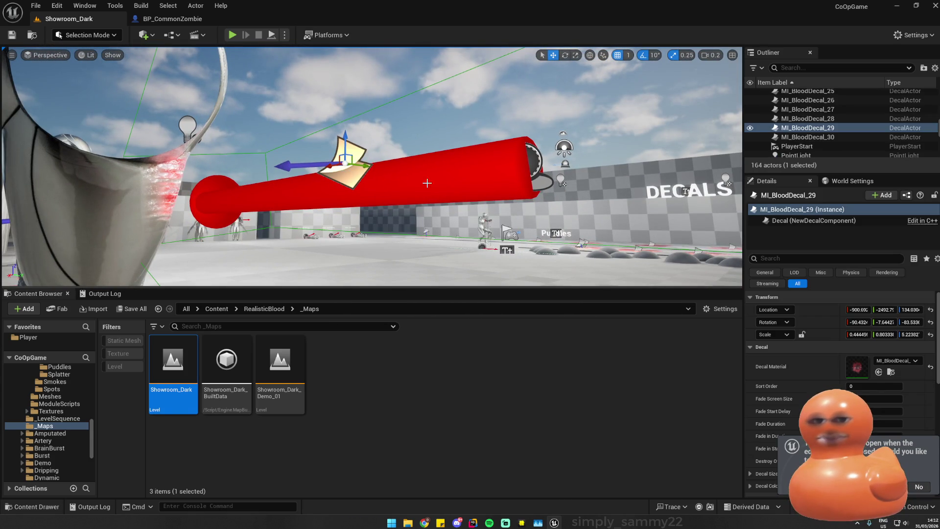
right_click(831, 130)
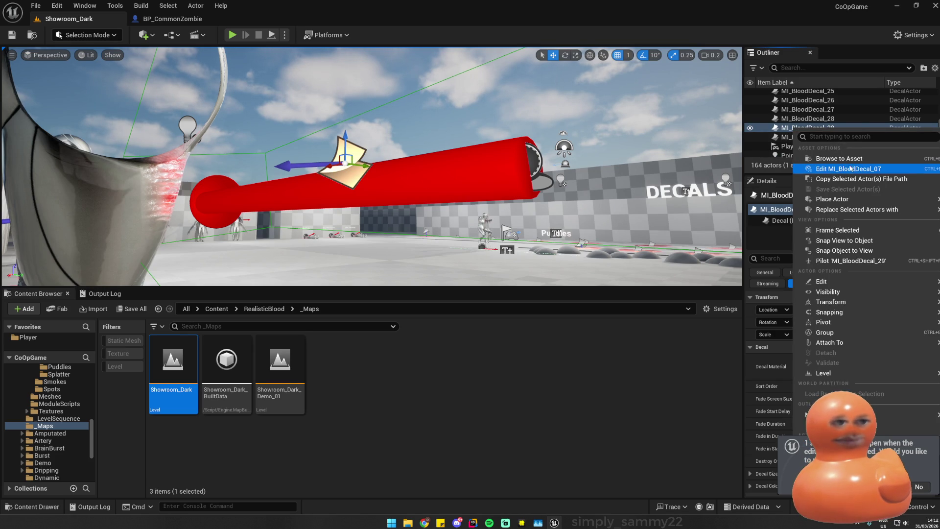
click(839, 158)
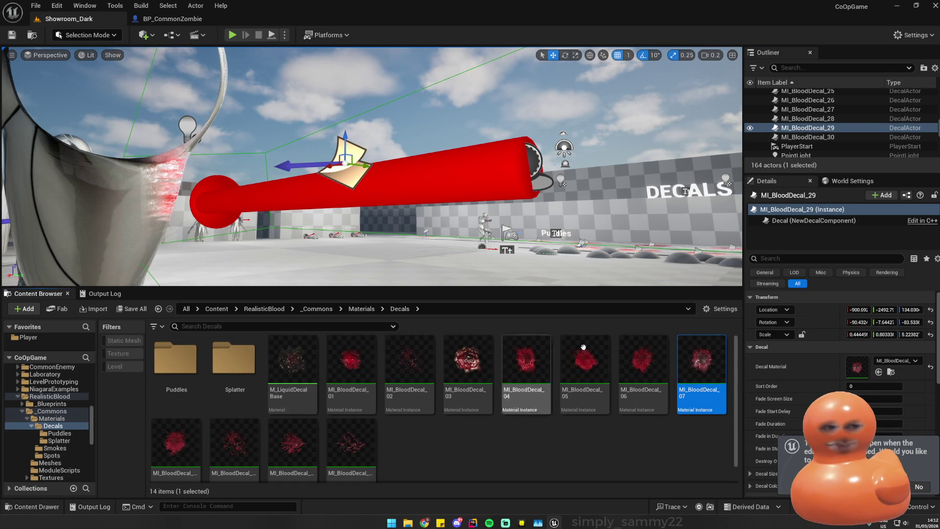
- Copy MI_BloodDecal_07 into the BloodSplatter Decals folder and rename it MI_SlashDecal_07
mouse_move(711, 378)
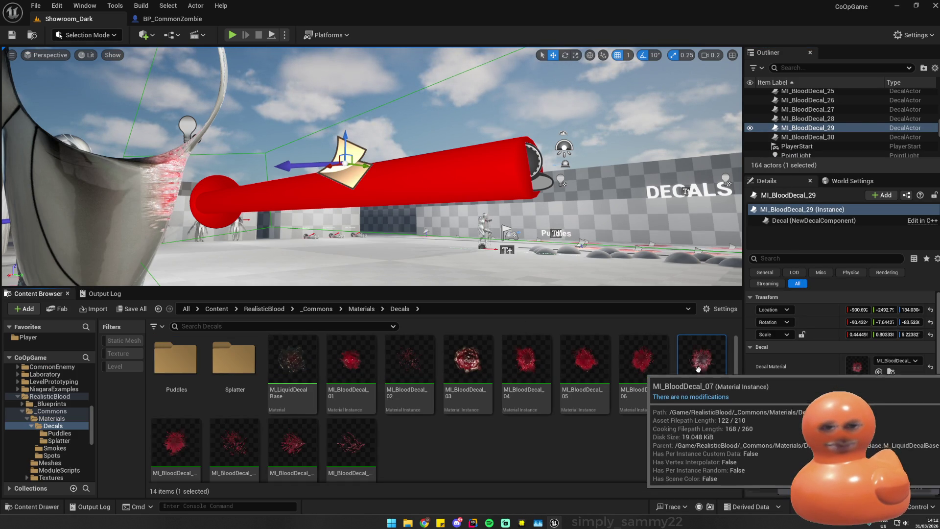
key(alt+Left)
key(alt+Left)
key(alt+Left)
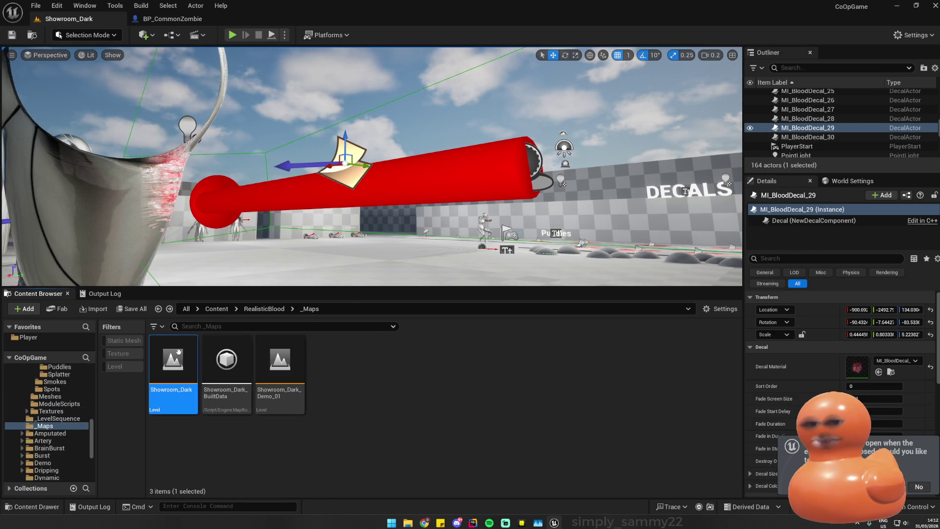
key(alt+Left)
key(alt+Left)
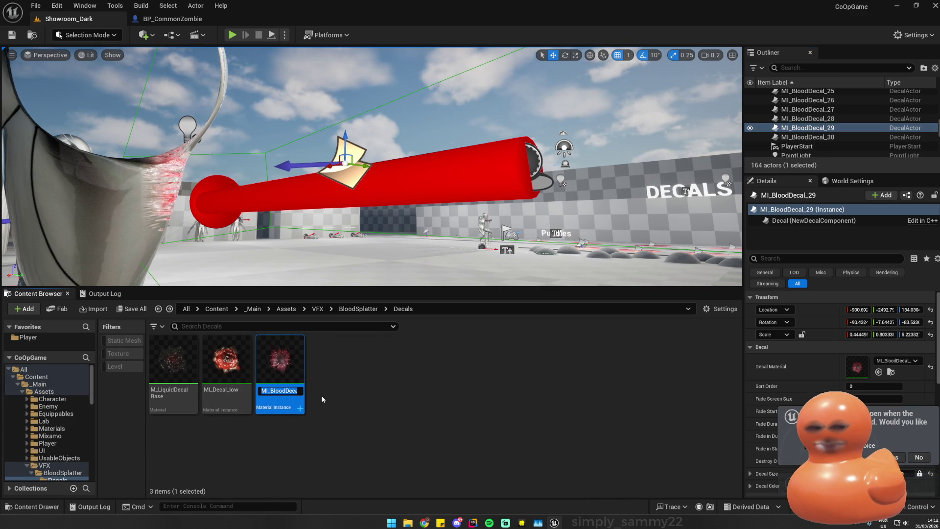
text(BloodDeca_07)
key(ctrl+BackSpace)
text(MI_Slash)
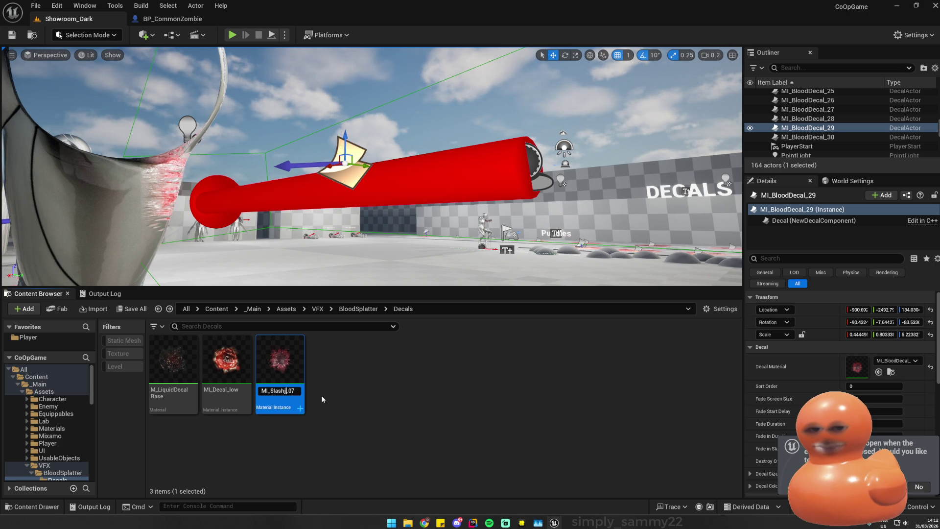
text(Decal)
key(Return)
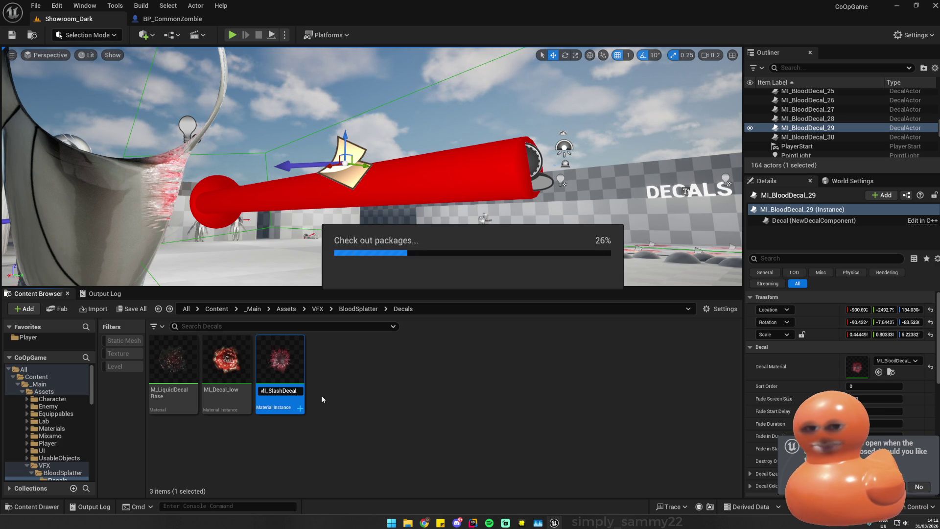
click(422, 402)
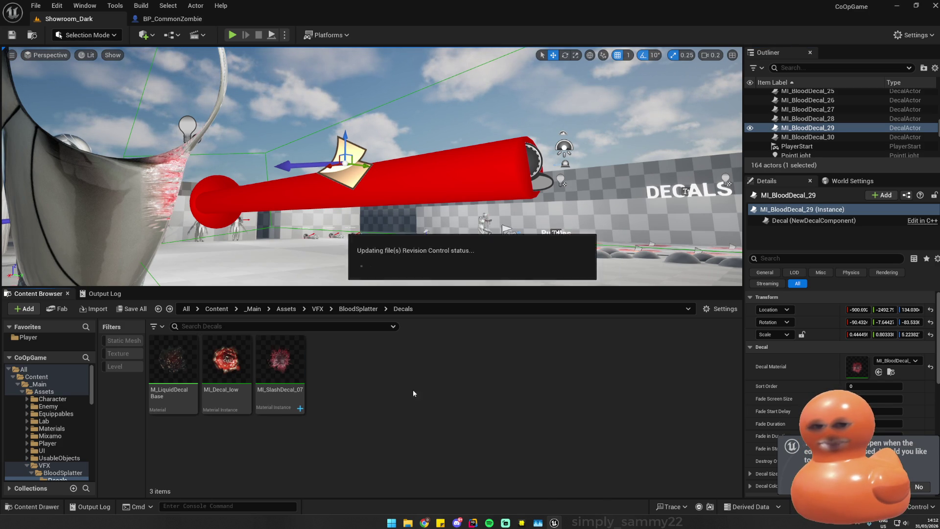
- Set BP_CommonZombie's Melee Wound Decals[0] to MI_SlashDecal_07, then save and compile the Blueprint
key(f)
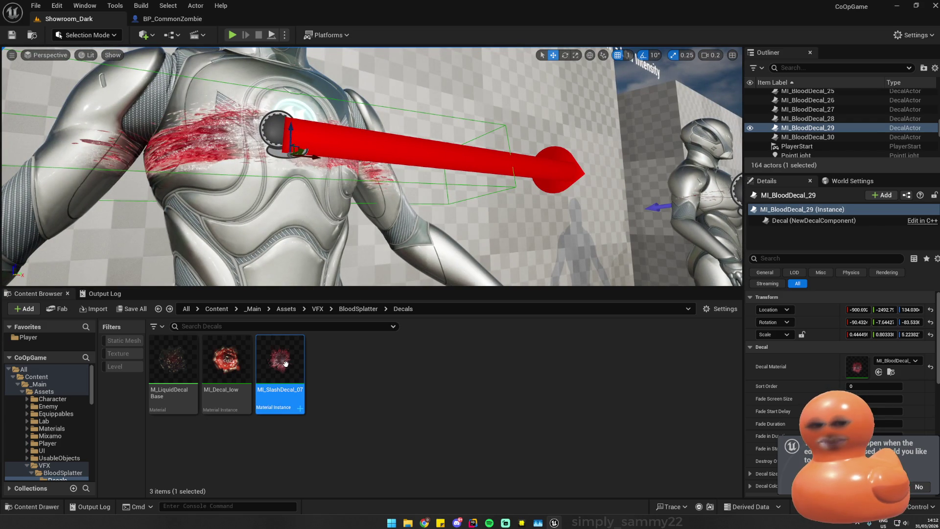
click(190, 21)
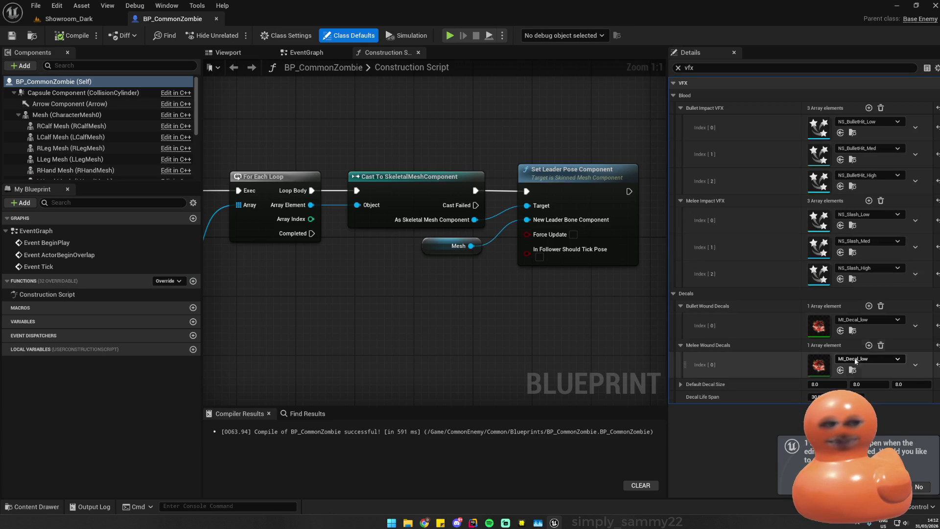
click(83, 20)
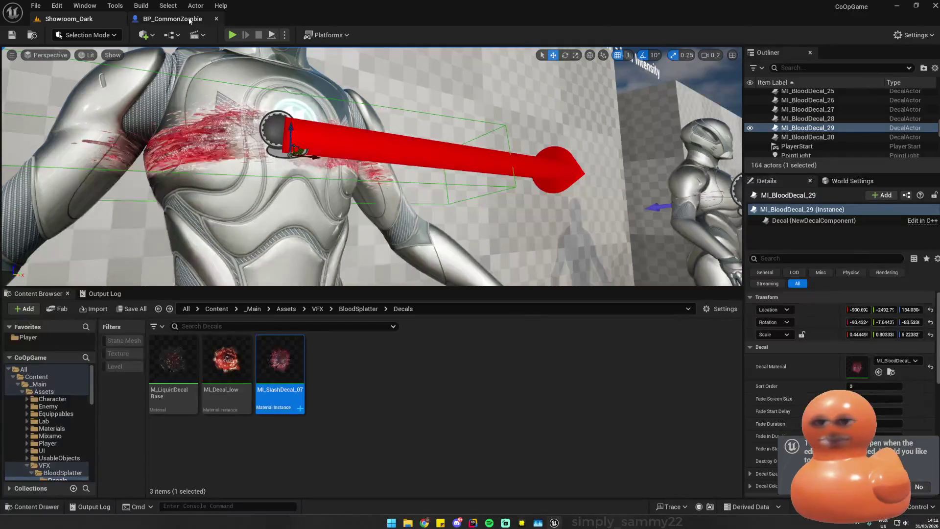
click(190, 20)
key(ctrl+s)
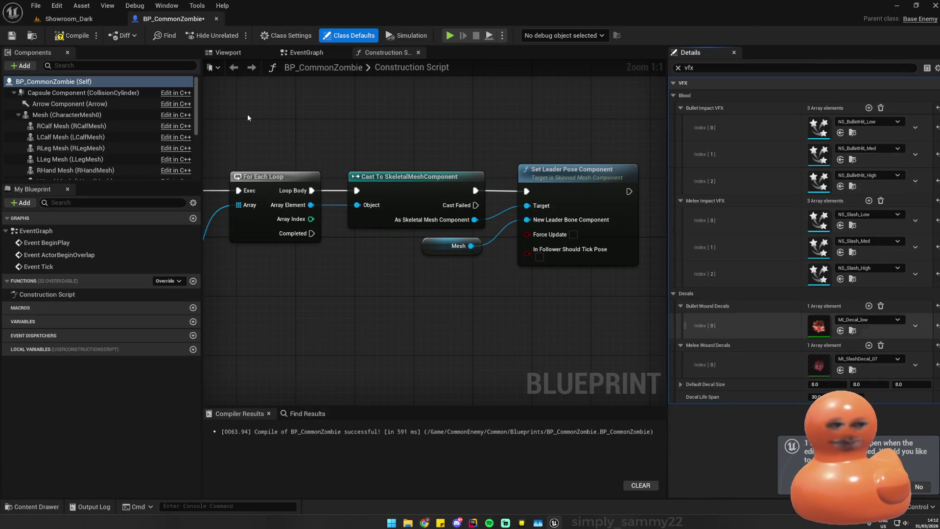
click(68, 36)
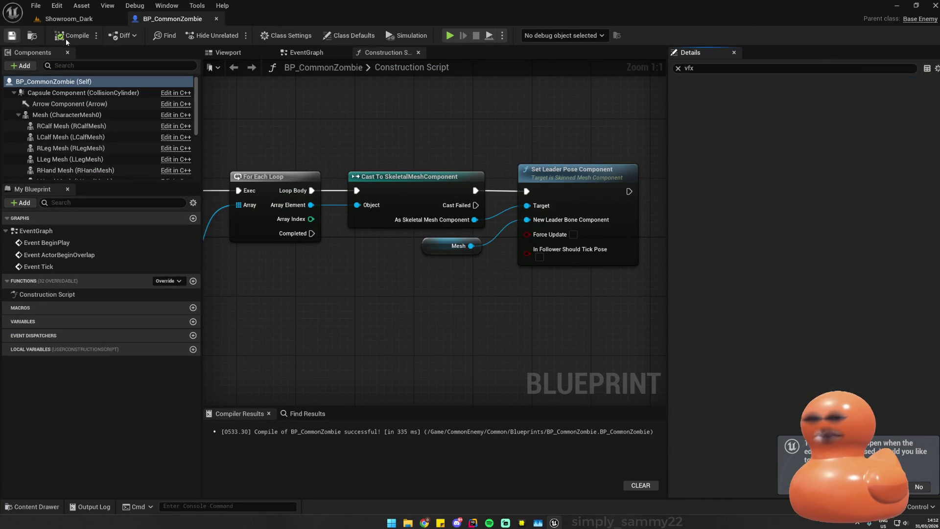
- Run a brief play preview in the Showroom_Dark level
click(69, 18)
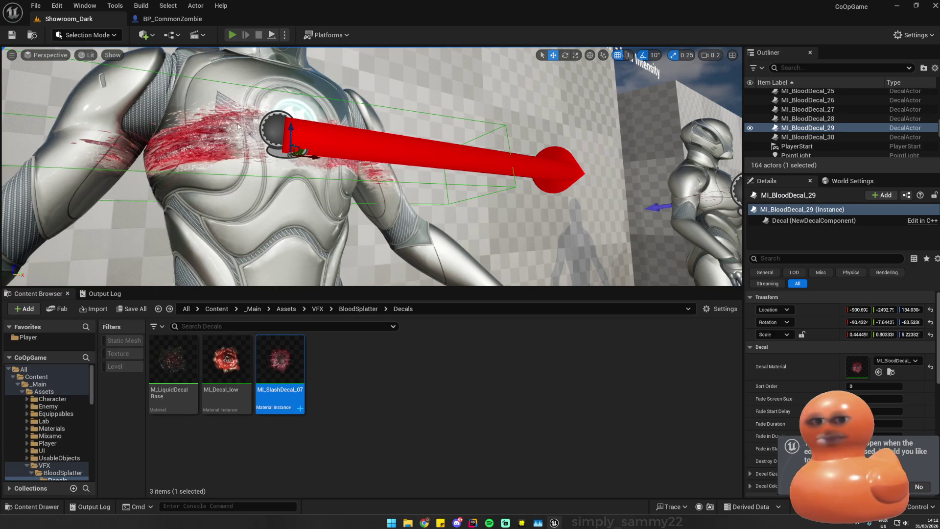
key(alt+p)
key(Escape)
- Open the Demo_1 level through File > Open Level
click(40, 8)
click(49, 54)
double_click(494, 208)
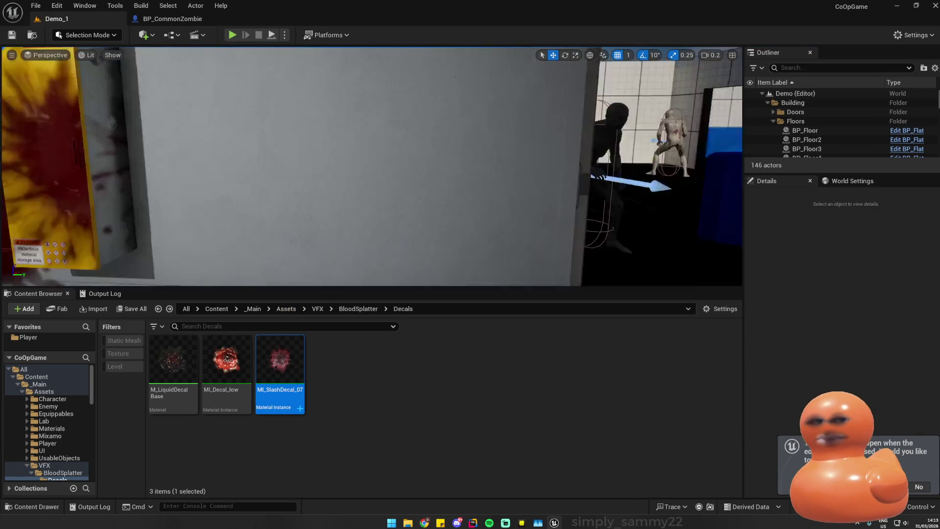
- Playtest Demo_1, shooting and slashing a zombie, then go back to BP_CommonZombie
drag(372, 167, 239, 53)
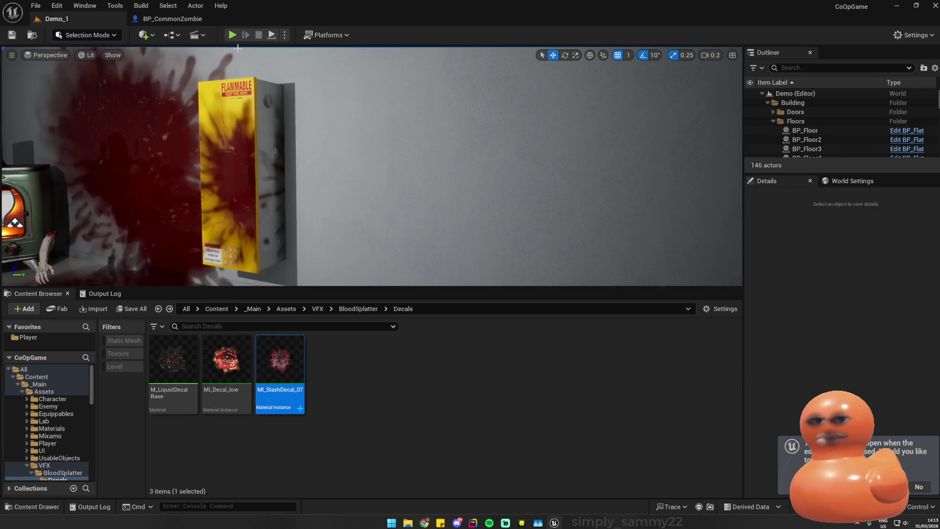
key(alt+p)
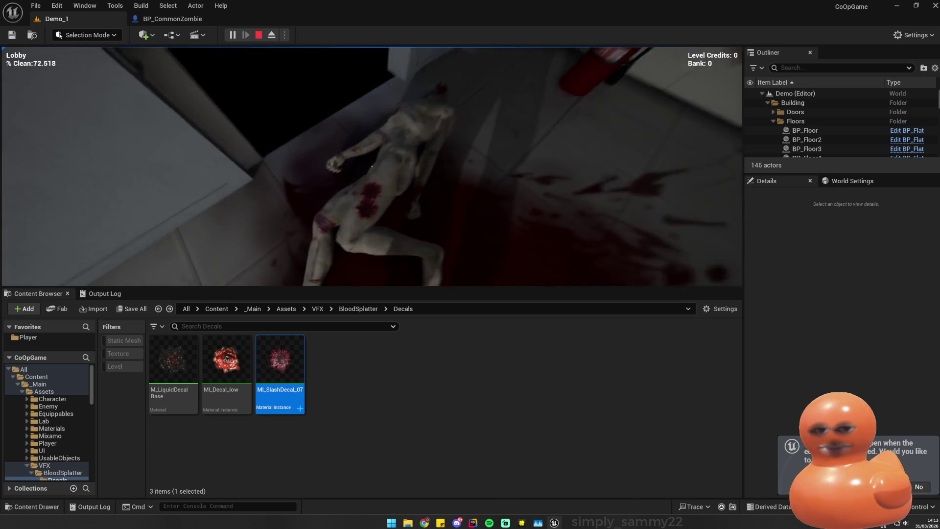
key(Escape)
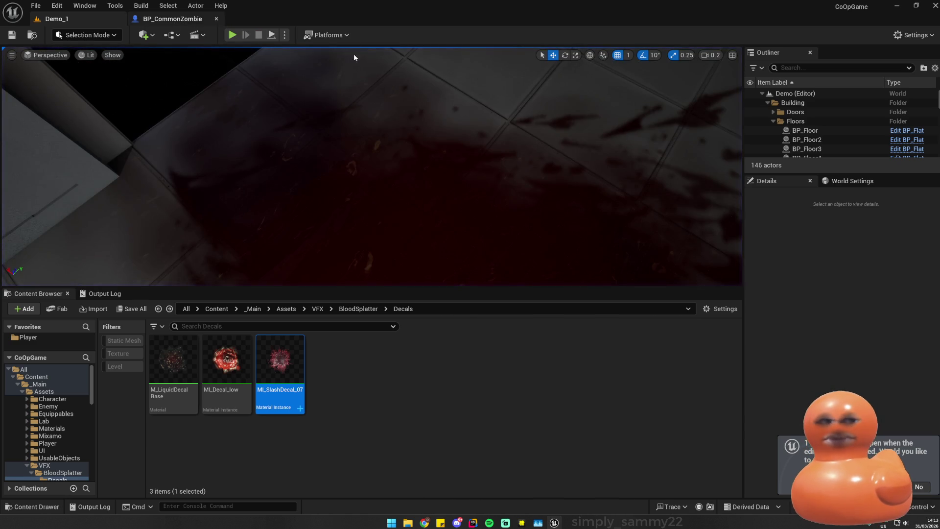
click(172, 18)
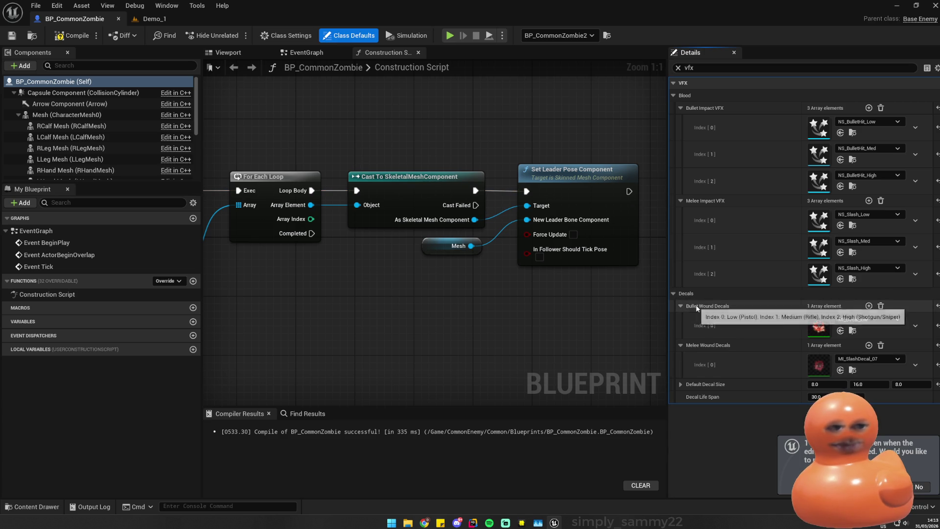
- Set BP_CommonZombie's Default Decal Size to 8, then save and compile the Blueprint
click(77, 37)
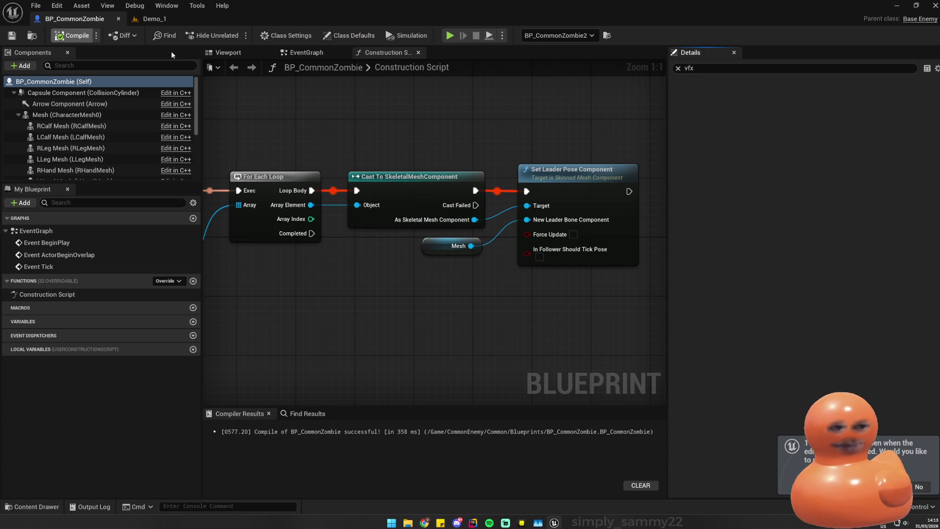
click(349, 35)
click(152, 19)
click(74, 18)
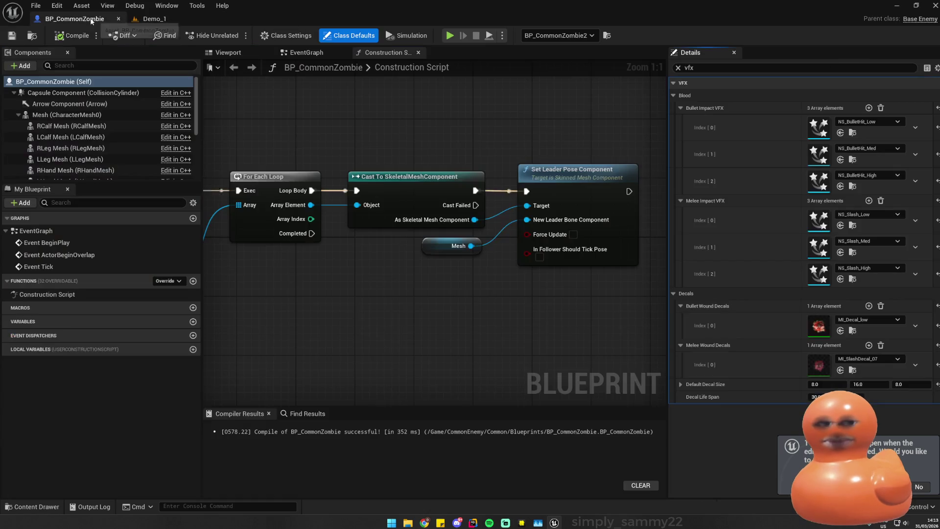
click(871, 385)
text(89)
key(Return)
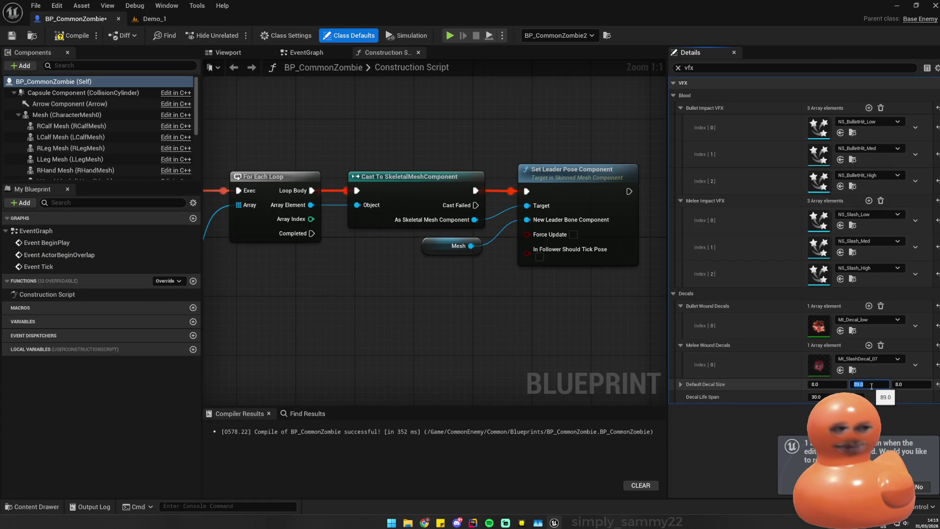
text(8)
key(Return)
key(ctrl+s)
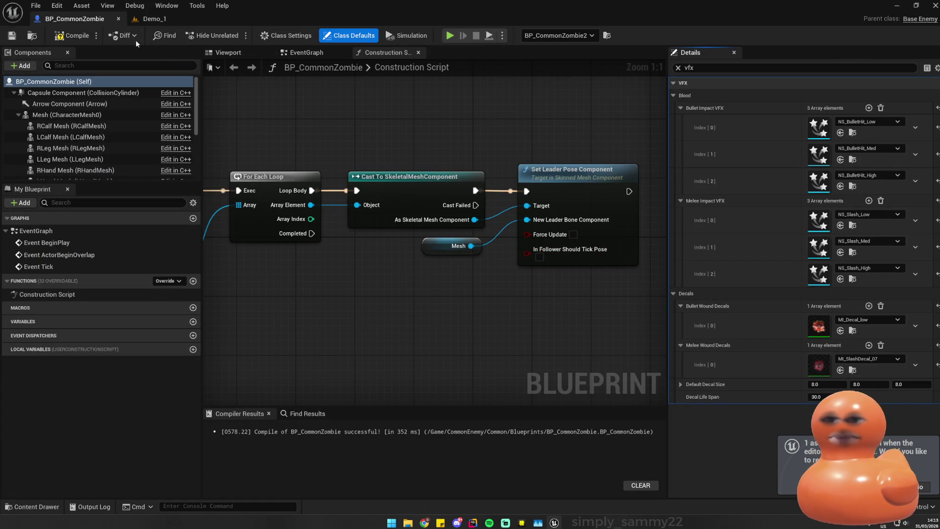
click(76, 36)
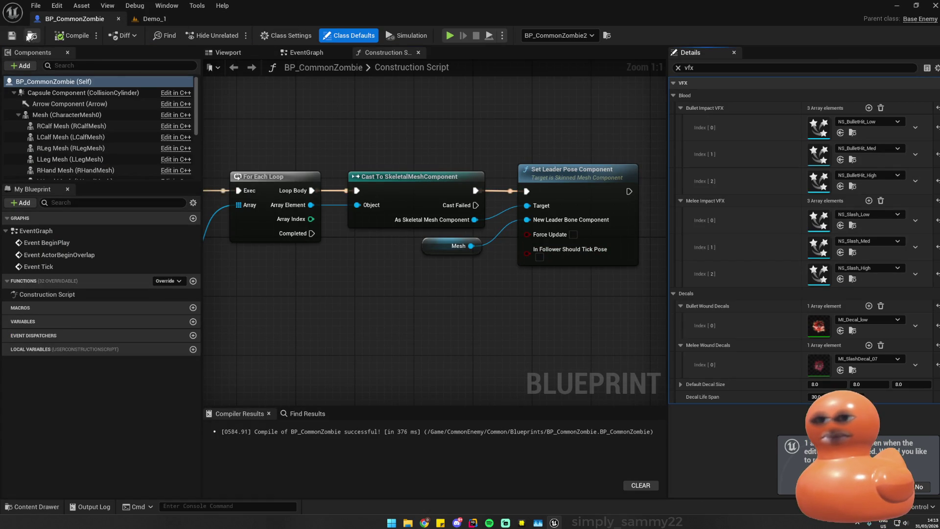
- Playtest the smaller wound decals in the Demo_1 level
click(172, 21)
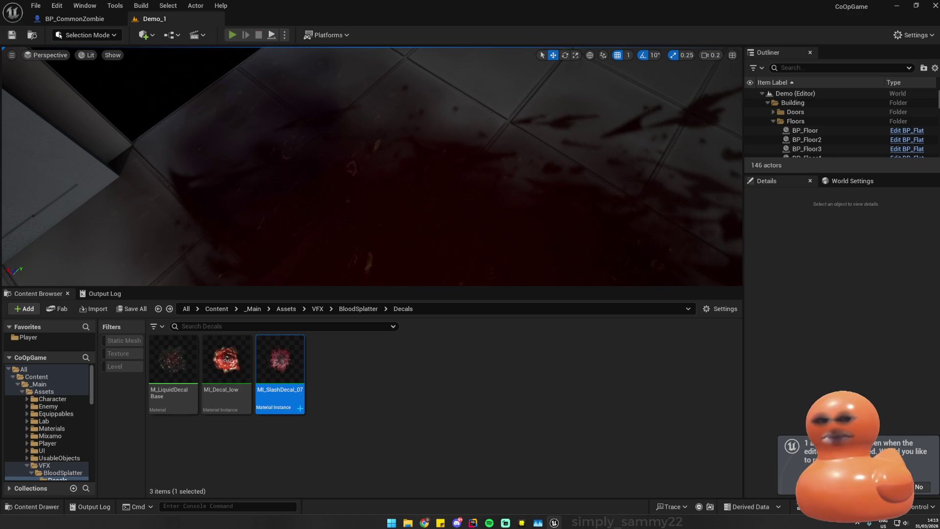
key(alt+p)
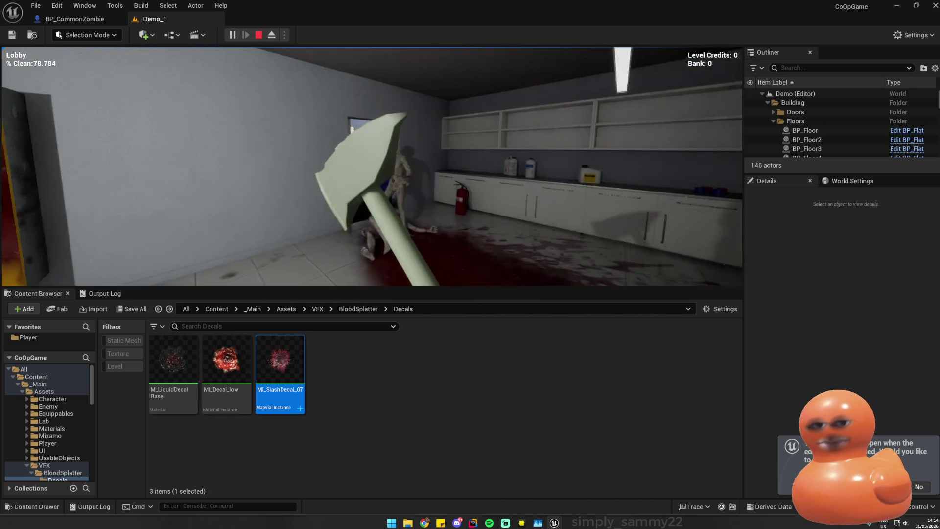
key(Escape)
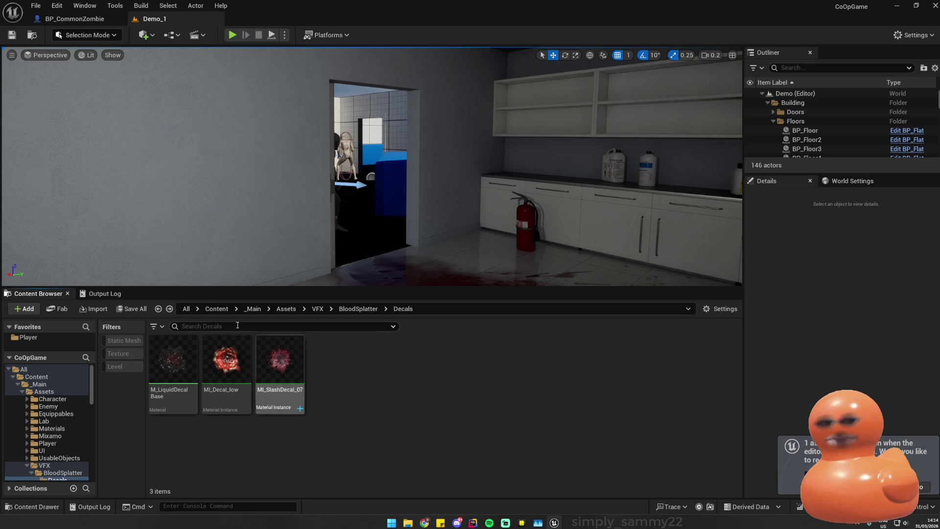
- Open AM_Axe_Attack from Player/Animations/Axe and inspect its MeleeHit notify
click(46, 338)
double_click(176, 369)
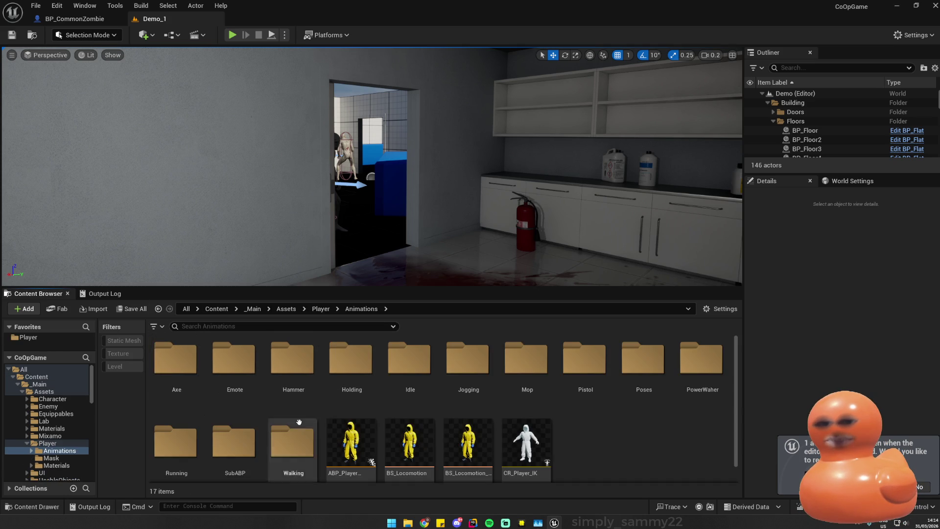
double_click(171, 365)
double_click(164, 363)
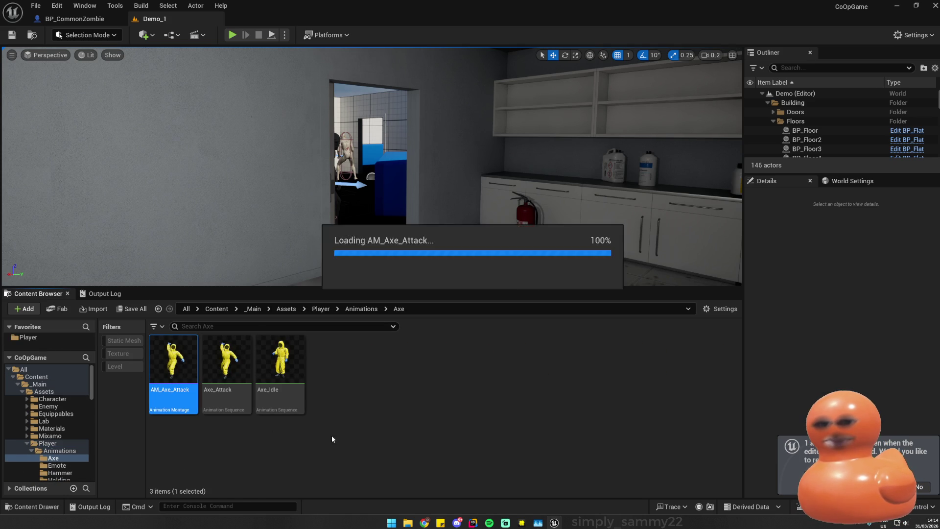
click(601, 419)
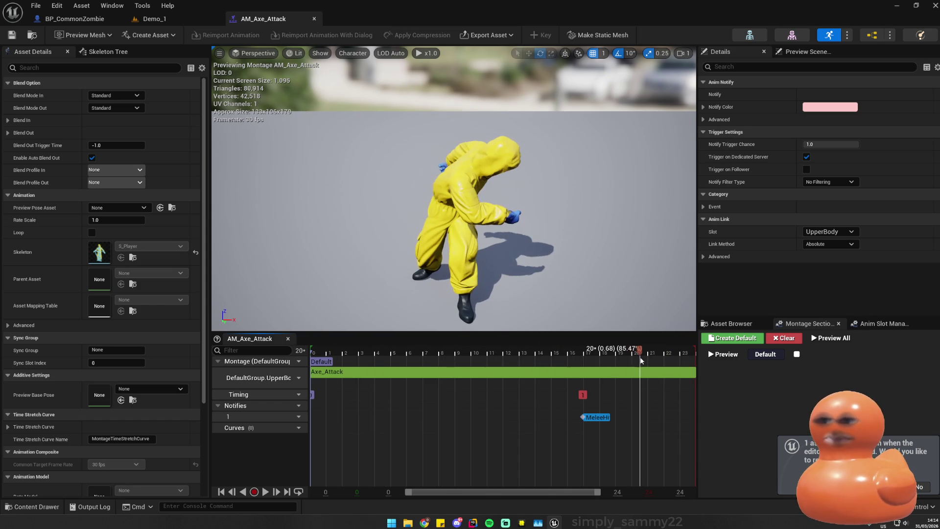
click(508, 524)
key(alt+Tab)
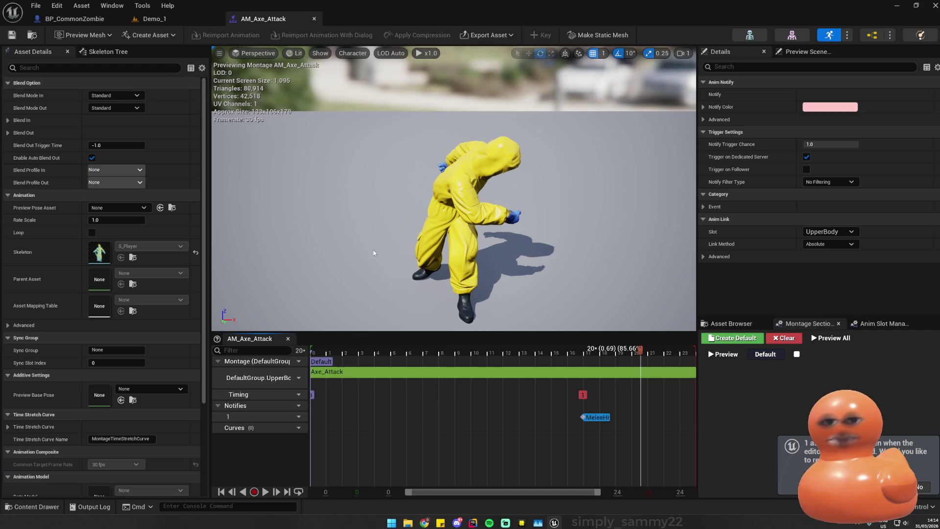
- Select SM_Door in Demo_1 and slide it along Y to a new spot
click(83, 20)
click(153, 19)
drag(475, 136, 475, 136)
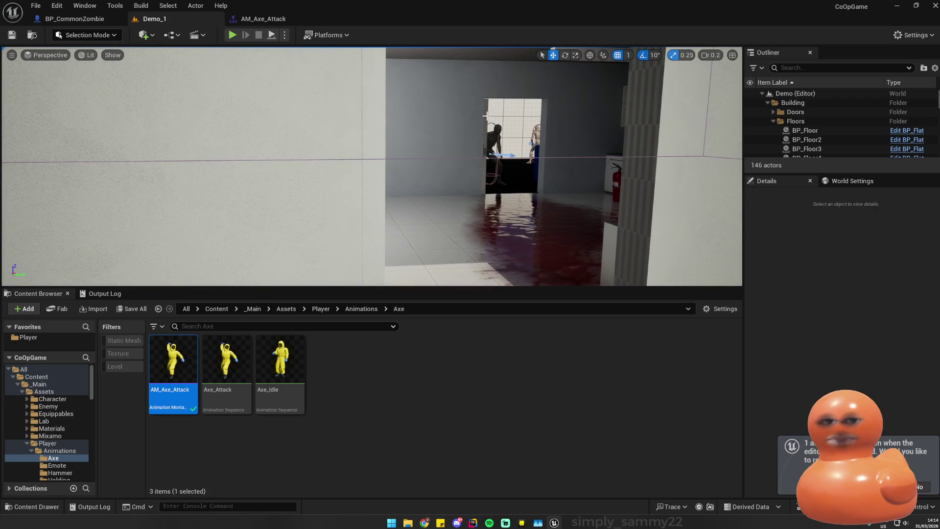
click(486, 116)
drag(460, 195, 504, 195)
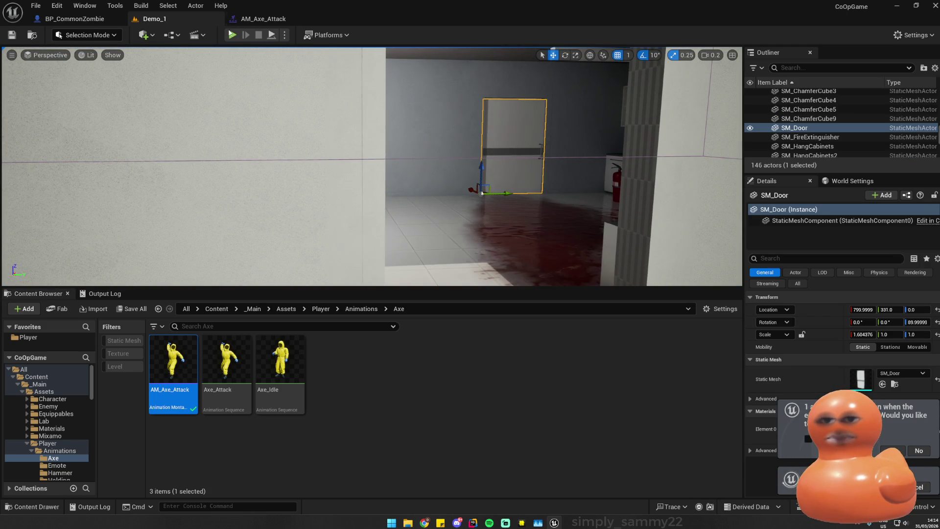
- Playtest Demo_1 with the moved door, then reselect the door
click(233, 35)
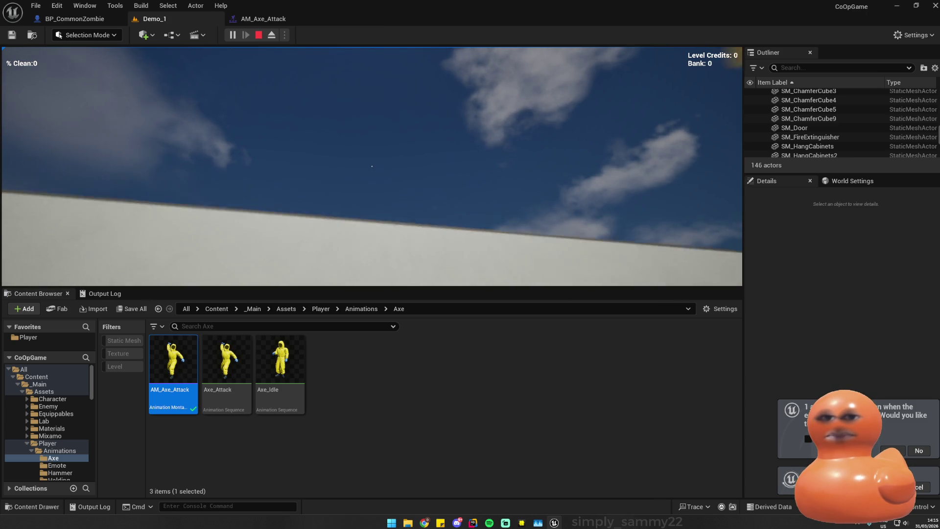
key(Escape)
click(524, 182)
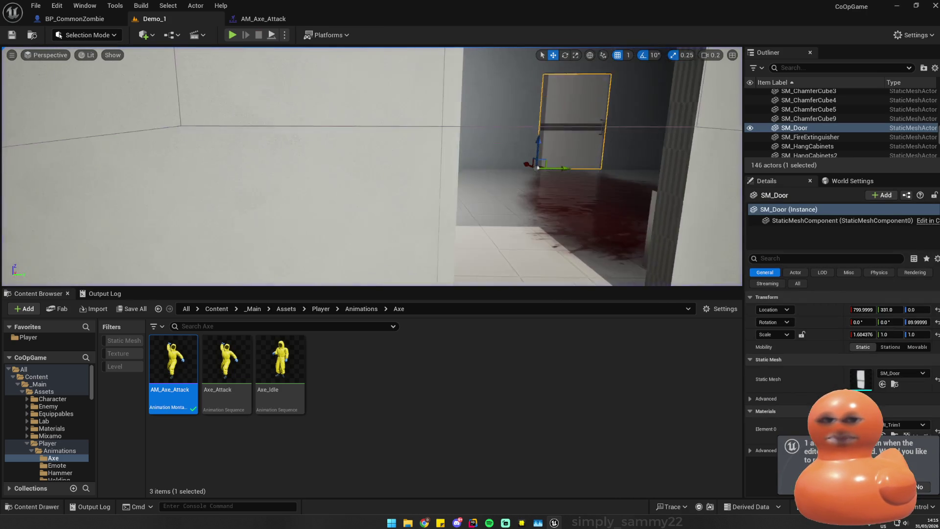
- Move the Demo_1 tab to the front and browse to the Player assets folder
click(266, 22)
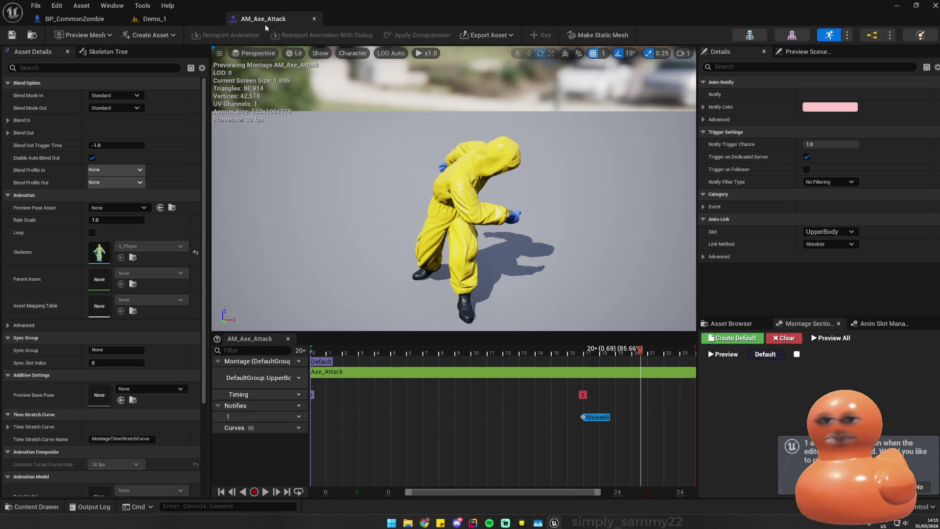
click(74, 18)
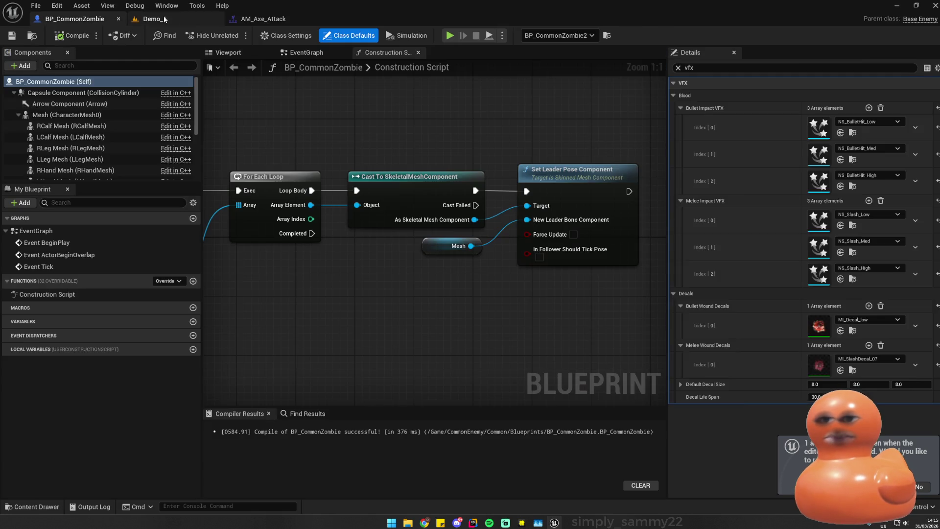
click(216, 19)
click(253, 19)
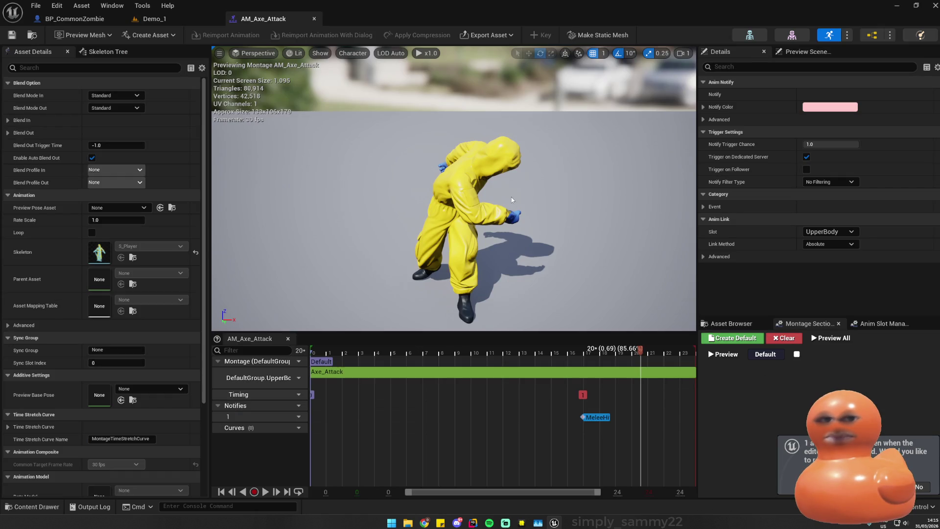
click(73, 18)
drag(151, 18, 83, 24)
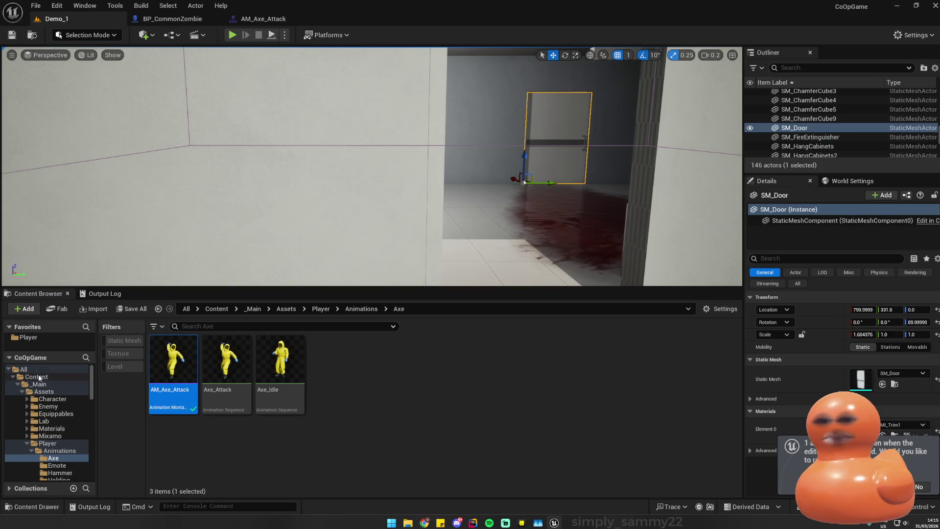
click(40, 338)
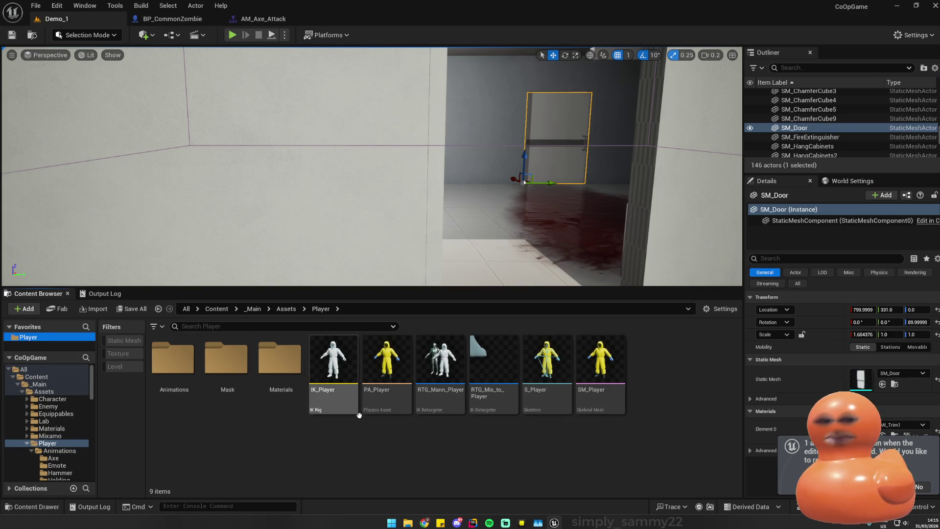
- Open M_GasMask from Player/Mask and inspect its fade distance nodes
double_click(280, 358)
double_click(173, 357)
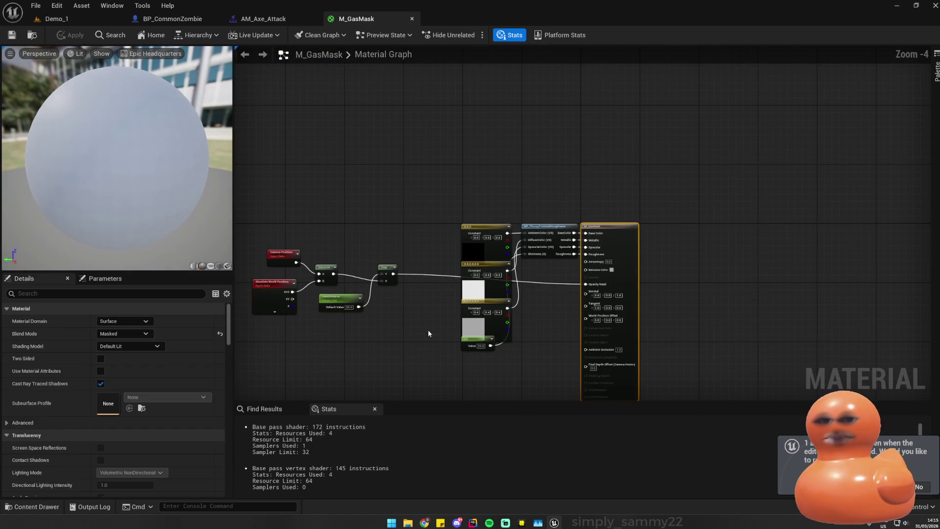
scroll(407, 331, up, 2)
drag(386, 332, 548, 349)
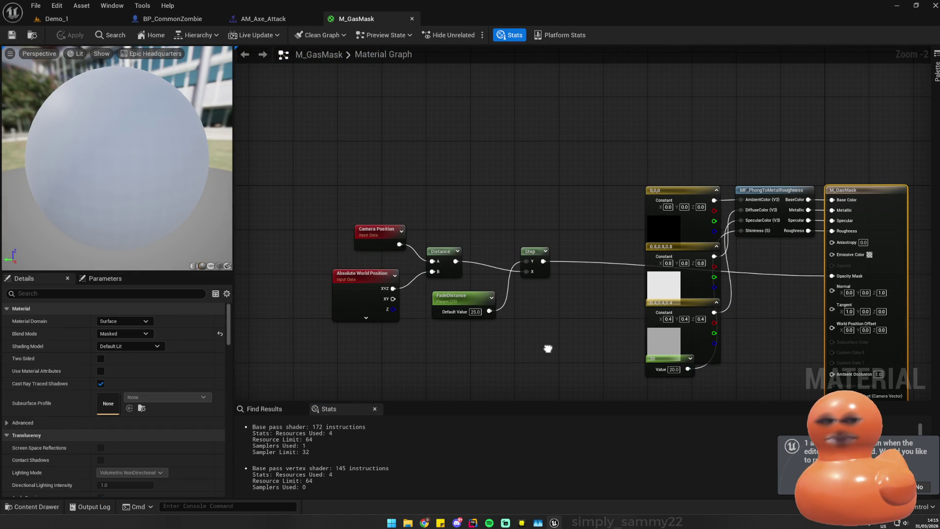
mouse_move(534, 251)
mouse_down()
mouse_move(546, 303)
mouse_move(541, 257)
mouse_move(525, 263)
mouse_up()
mouse_move(211, 205)
mouse_down()
mouse_move(118, 176)
mouse_move(78, 145)
mouse_up()
mouse_move(547, 163)
mouse_down()
mouse_move(526, 204)
mouse_move(355, 341)
mouse_up()
key(c)
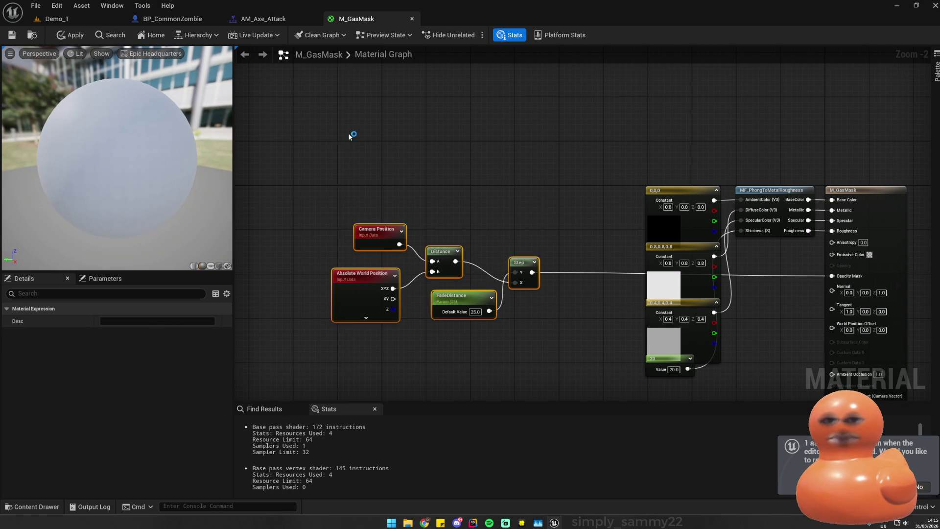
- Change M_GasMask's FadeDistance parameter from 25 to 50
click(82, 20)
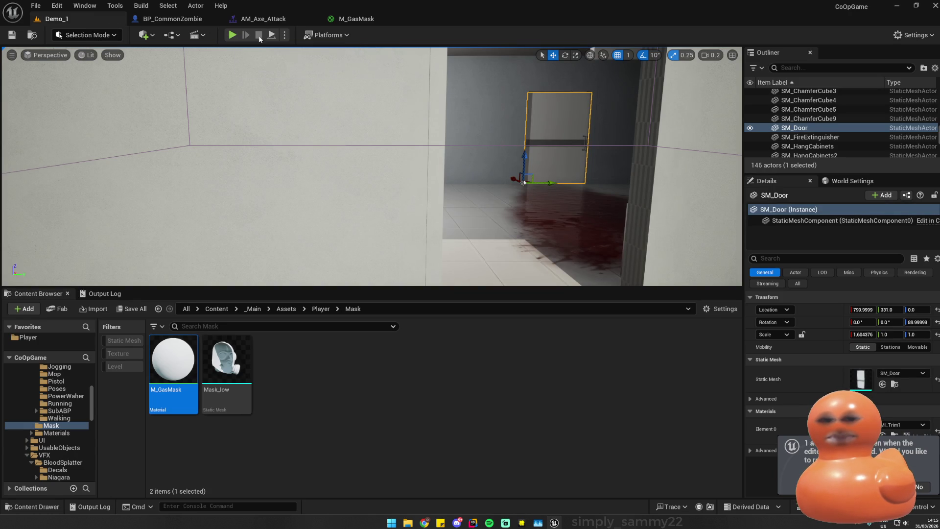
double_click(174, 360)
text(50)
key(Return)
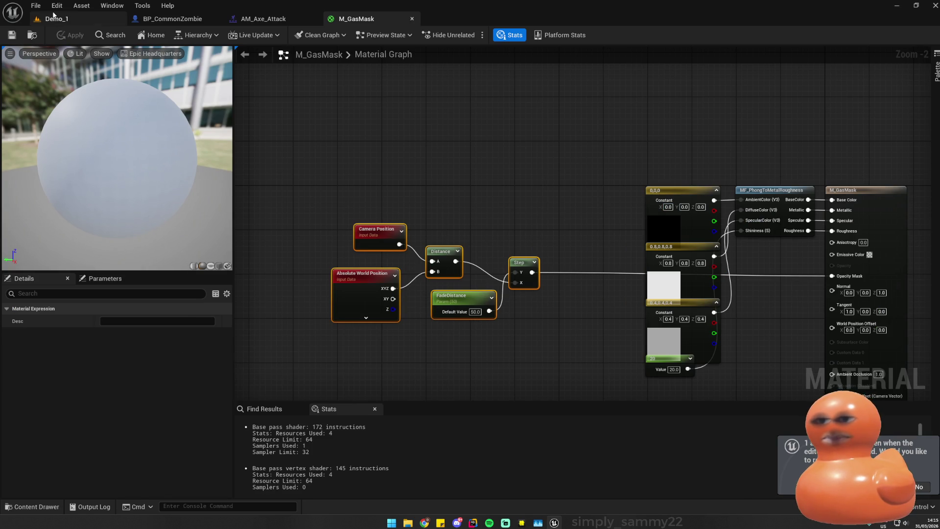
- Playtest Demo_1 to check the new gas mask fade distance
click(52, 19)
click(233, 35)
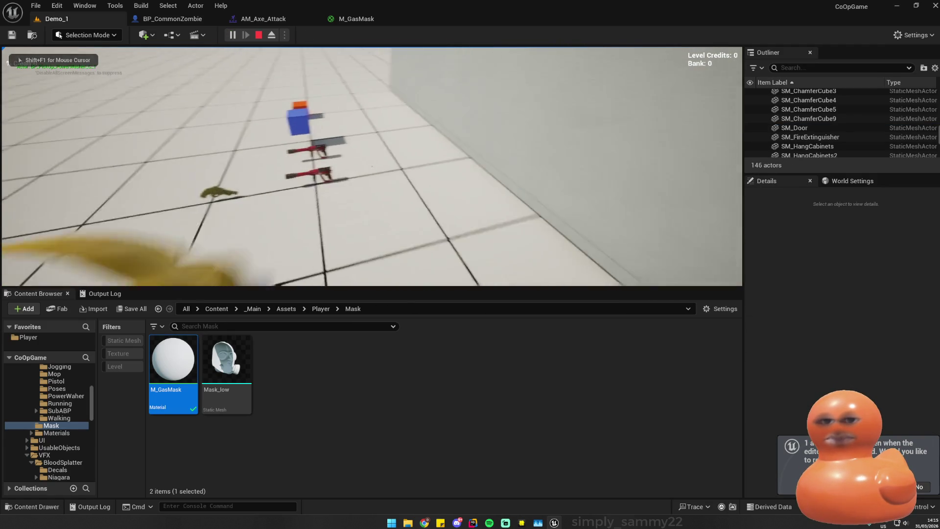
key(Escape)
- Close the AM_Axe_Attack montage, leaving Demo_1, BP_CommonZombie and M_GasMask open
click(356, 19)
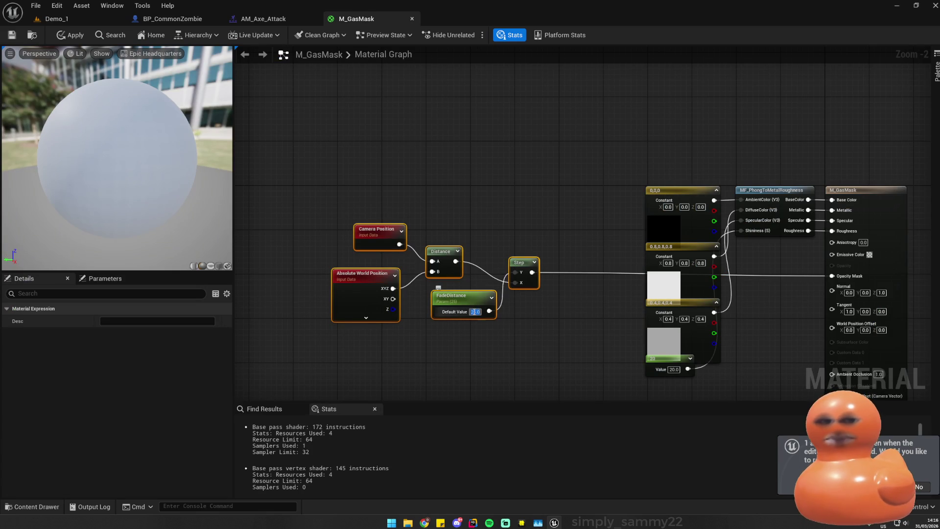
click(263, 18)
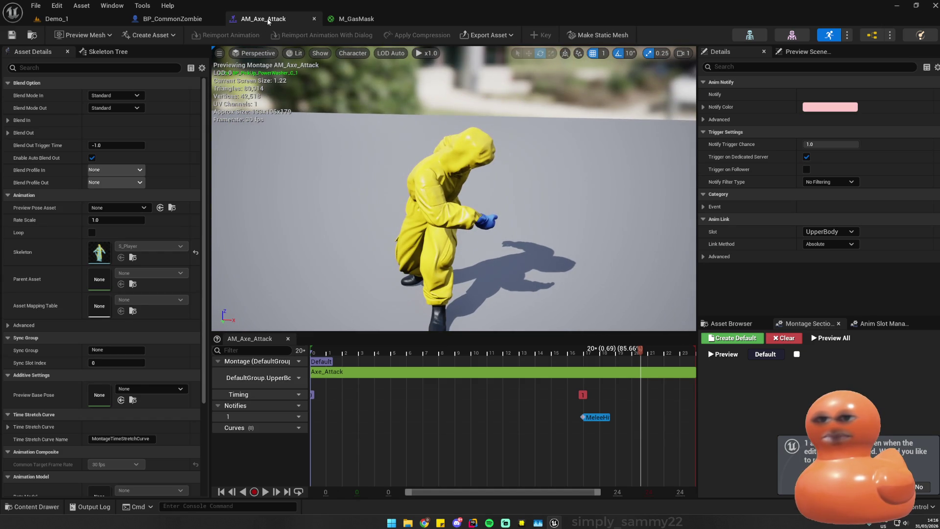
click(166, 19)
click(56, 19)
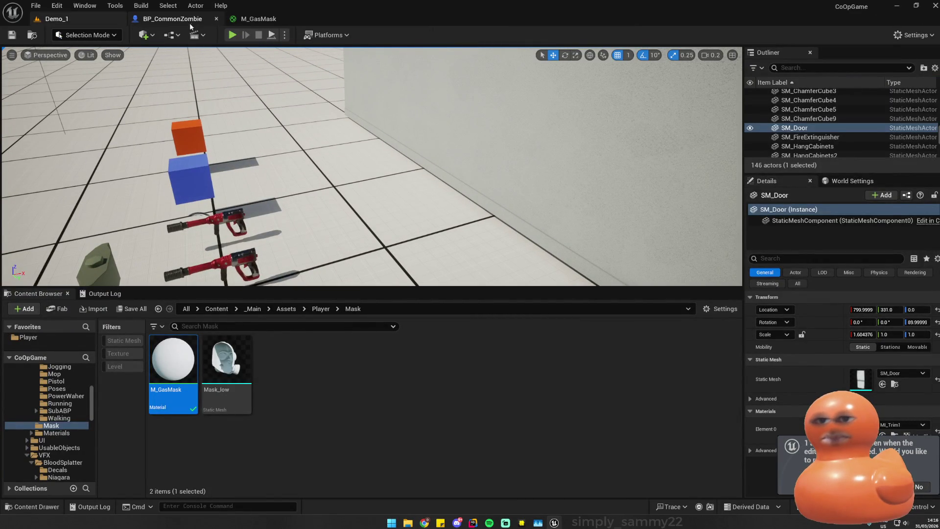
click(172, 19)
click(55, 18)
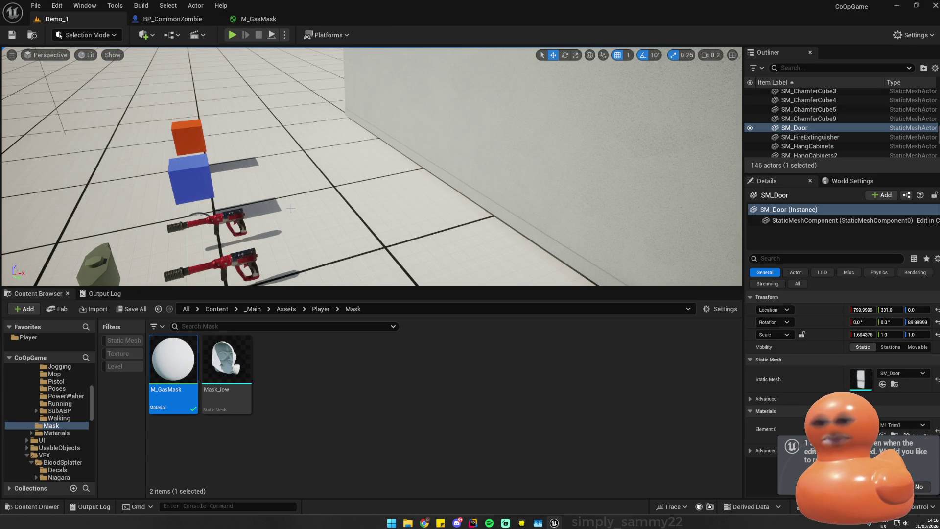
click(28, 337)
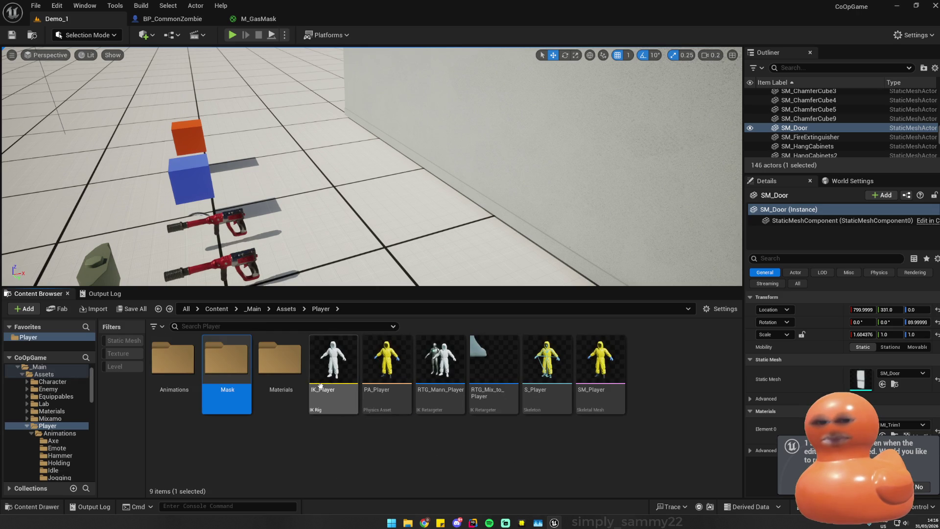